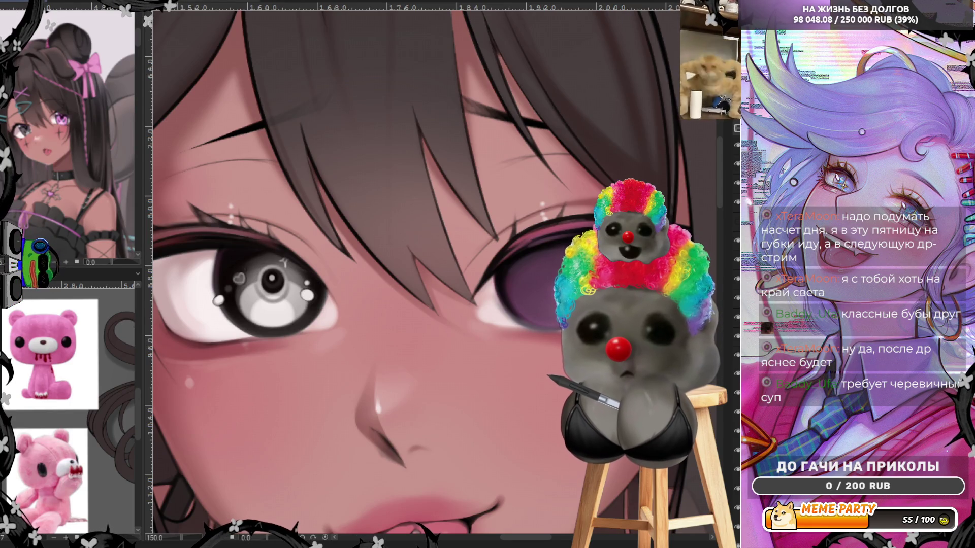
Step: Reveal the detailed pink iris on the right eye and briefly preview a pink left iris
{"action": "key", "text": "ctrl+z"}
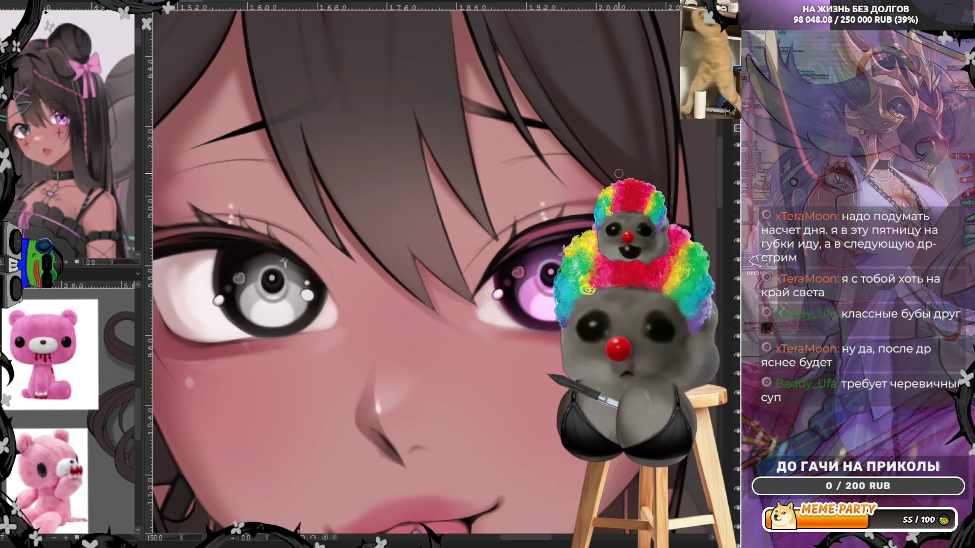
{"action": "scroll", "coordinate": [501, 142], "scroll_direction": "down", "scroll_amount": 1}
{"action": "scroll", "coordinate": [501, 143], "scroll_direction": "down", "scroll_amount": 1}
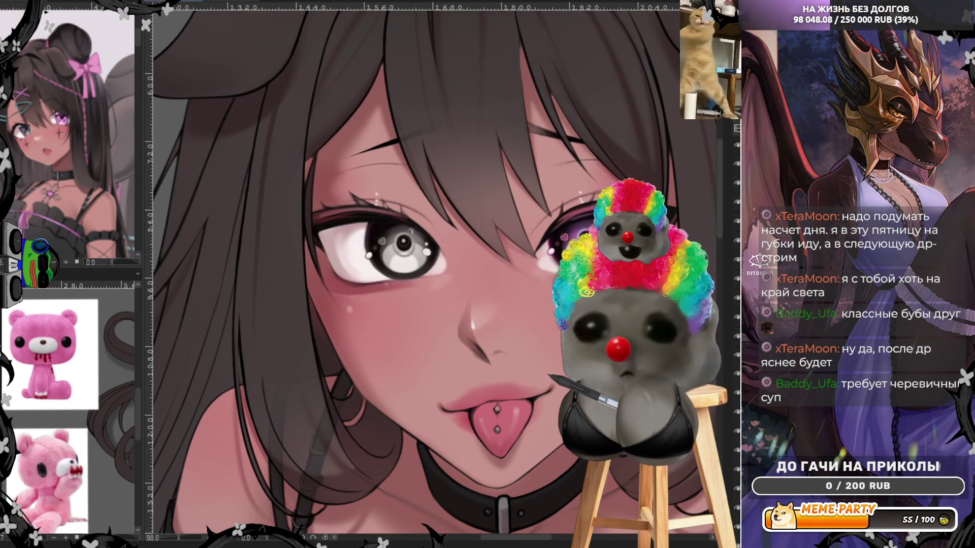
{"action": "key", "text": "ctrl+z"}
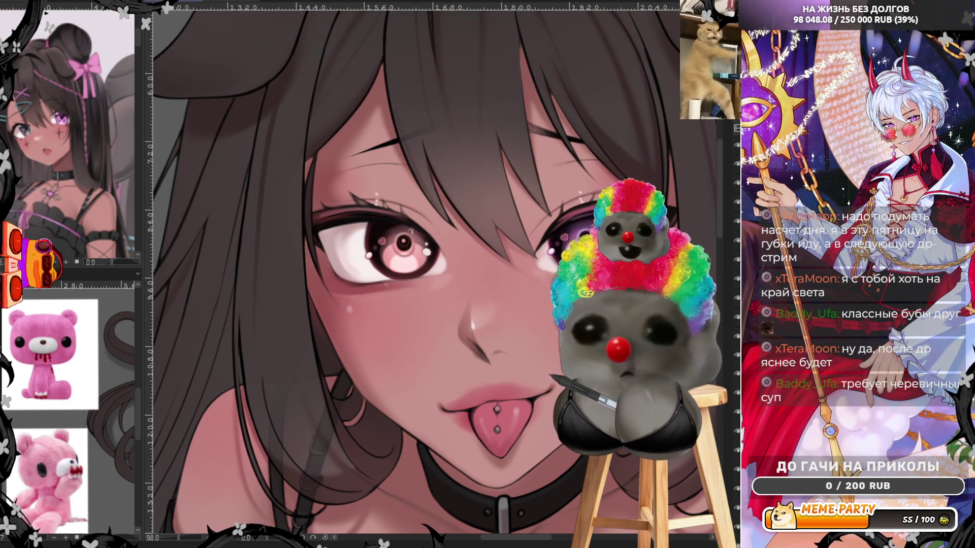
{"action": "scroll", "coordinate": [524, 226], "scroll_direction": "up", "scroll_amount": 1}
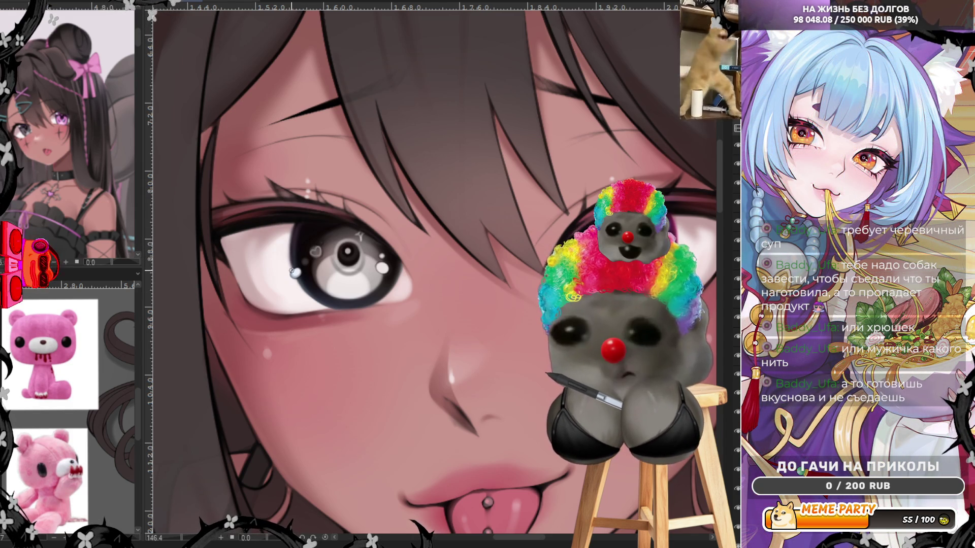
{"action": "scroll", "coordinate": [296, 271], "scroll_direction": "down", "scroll_amount": 3}
{"action": "scroll", "coordinate": [296, 271], "scroll_direction": "down", "scroll_amount": 3}
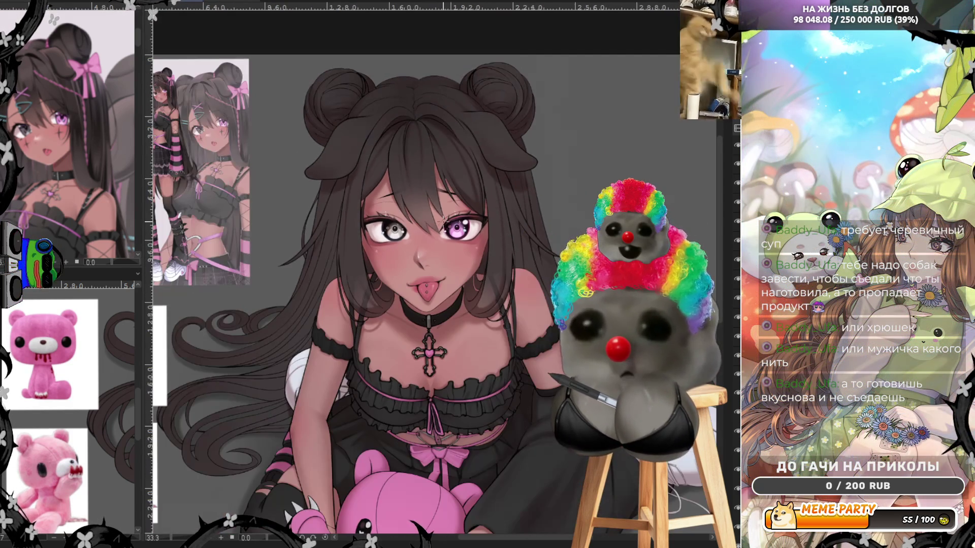
{"action": "scroll", "coordinate": [431, 212], "scroll_direction": "up", "scroll_amount": 2}
{"action": "scroll", "coordinate": [396, 203], "scroll_direction": "up", "scroll_amount": 2}
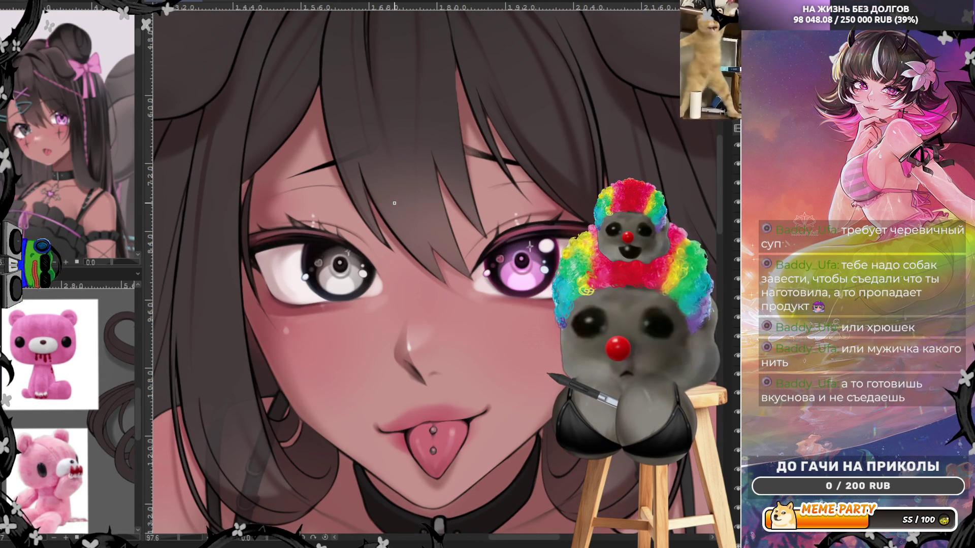
{"action": "scroll", "coordinate": [395, 202], "scroll_direction": "down", "scroll_amount": 1}
{"action": "scroll", "coordinate": [394, 203], "scroll_direction": "down", "scroll_amount": 1}
{"action": "scroll", "coordinate": [379, 190], "scroll_direction": "up", "scroll_amount": 2}
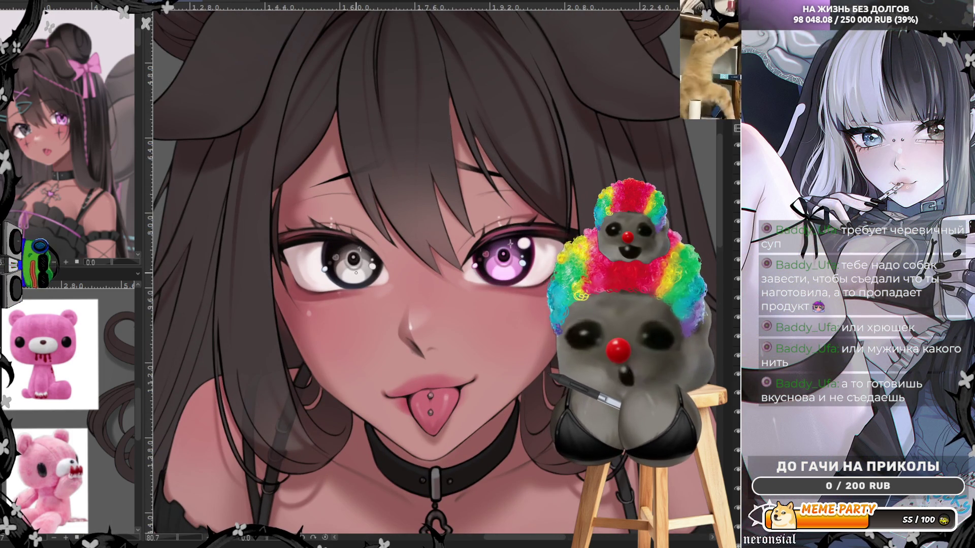
{"action": "scroll", "coordinate": [431, 251], "scroll_direction": "up", "scroll_amount": 1}
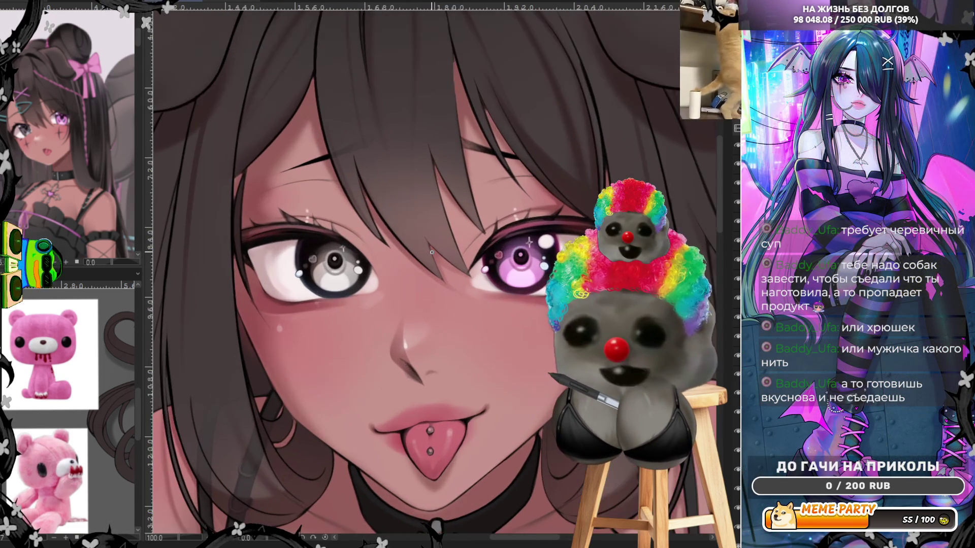
{"action": "scroll", "coordinate": [432, 253], "scroll_direction": "up", "scroll_amount": 1}
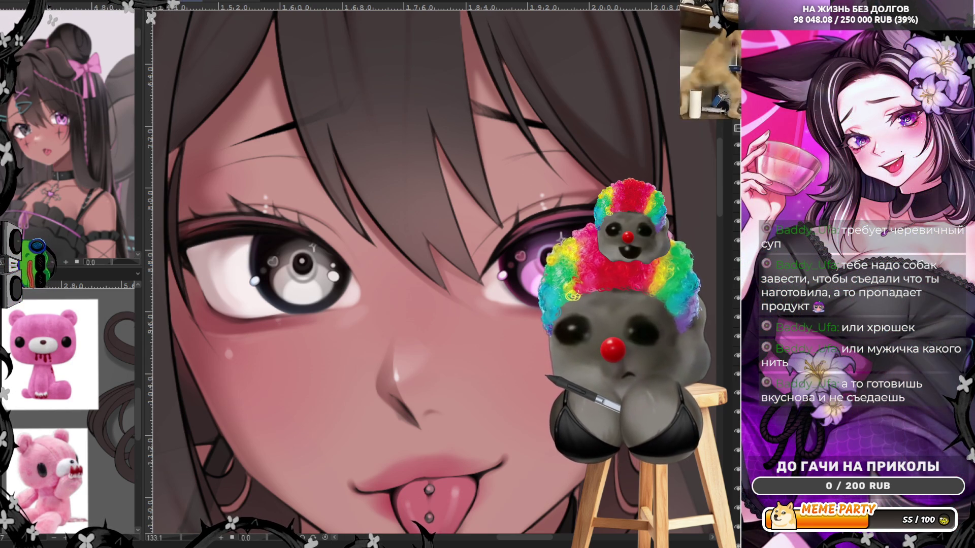
{"action": "scroll", "coordinate": [234, 231], "scroll_direction": "up", "scroll_amount": 1}
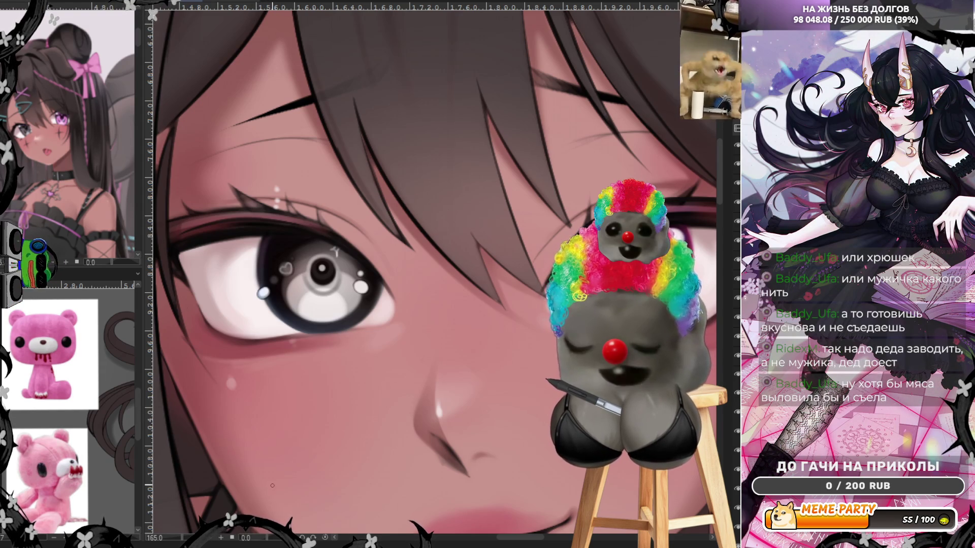
{"action": "left_click_drag", "start_coordinate": [537, 542], "coordinate": [504, 525]}
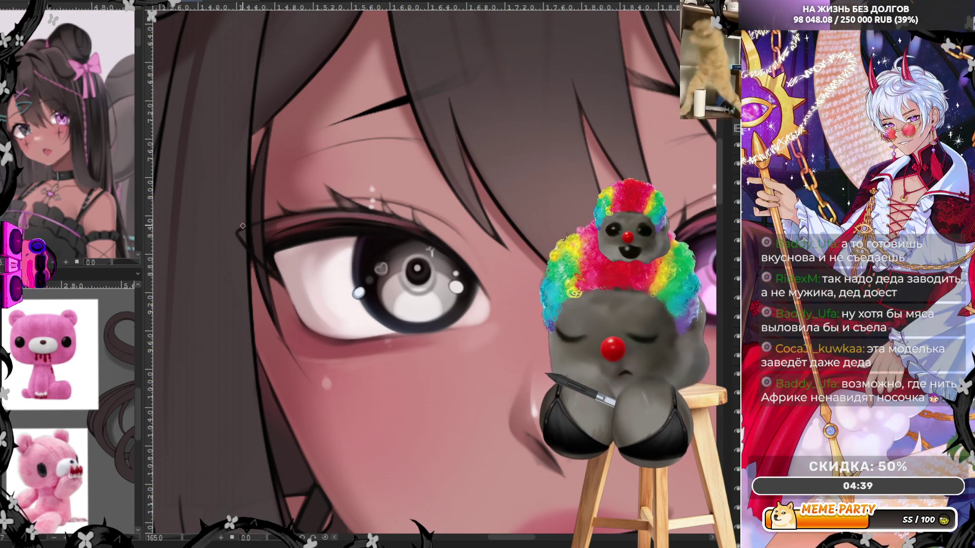
{"action": "scroll", "coordinate": [548, 270], "scroll_direction": "down", "scroll_amount": 2}
{"action": "scroll", "coordinate": [548, 270], "scroll_direction": "down", "scroll_amount": 2}
{"action": "scroll", "coordinate": [549, 270], "scroll_direction": "up", "scroll_amount": 3}
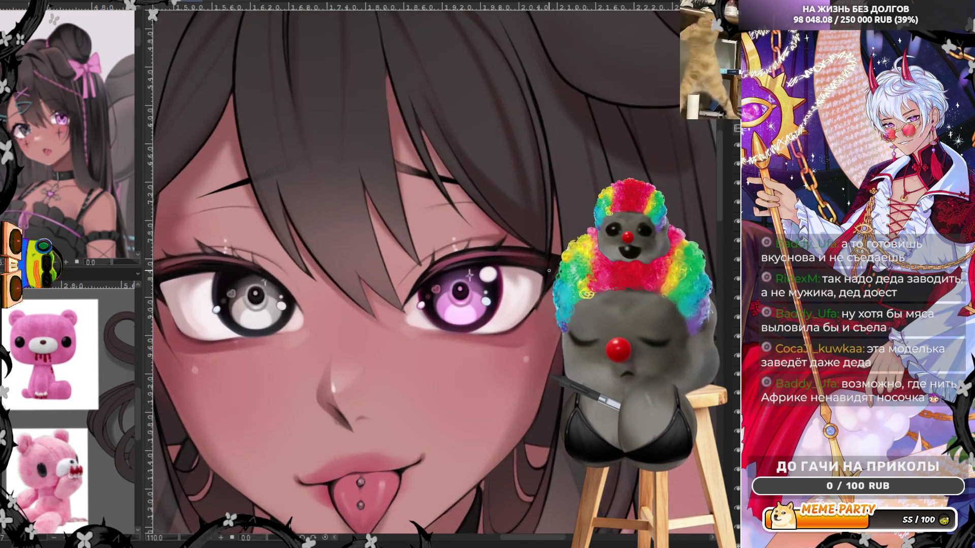
{"action": "scroll", "coordinate": [550, 270], "scroll_direction": "up", "scroll_amount": 3}
{"action": "scroll", "coordinate": [526, 266], "scroll_direction": "up", "scroll_amount": 1}
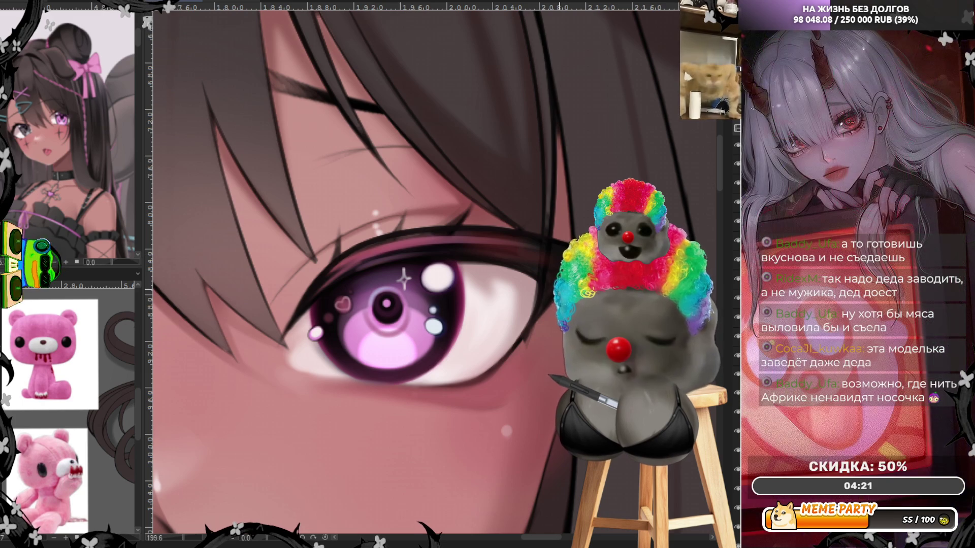
{"action": "scroll", "coordinate": [479, 300], "scroll_direction": "down", "scroll_amount": 3}
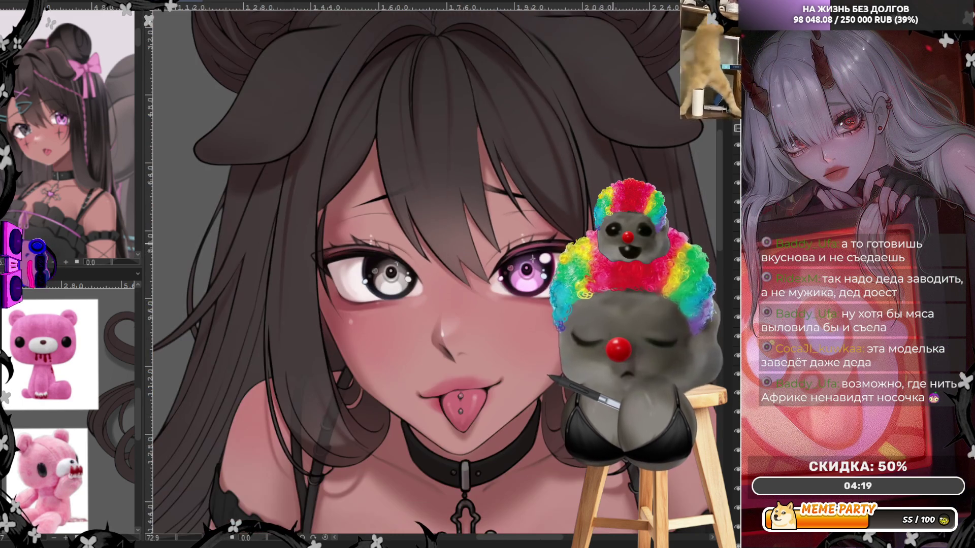
{"action": "scroll", "coordinate": [364, 231], "scroll_direction": "up", "scroll_amount": 2}
{"action": "scroll", "coordinate": [305, 252], "scroll_direction": "down", "scroll_amount": 3}
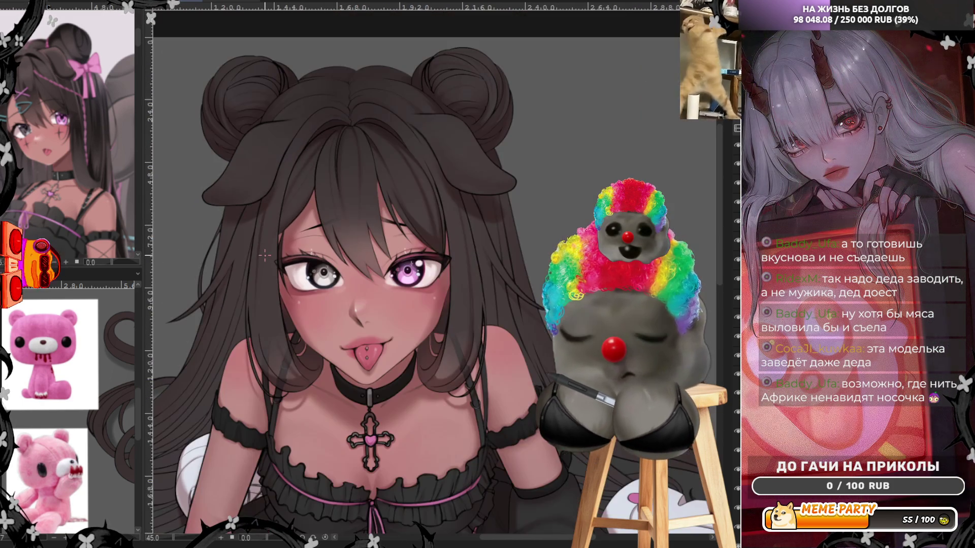
{"action": "scroll", "coordinate": [248, 265], "scroll_direction": "up", "scroll_amount": 2}
{"action": "scroll", "coordinate": [247, 266], "scroll_direction": "up", "scroll_amount": 2}
{"action": "scroll", "coordinate": [434, 272], "scroll_direction": "up", "scroll_amount": 2}
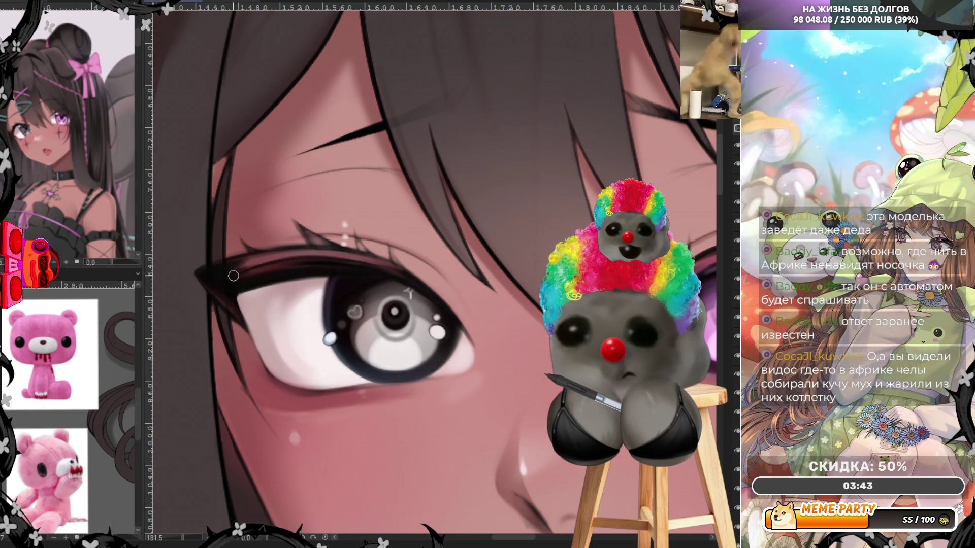
{"action": "scroll", "coordinate": [234, 276], "scroll_direction": "down", "scroll_amount": 5}
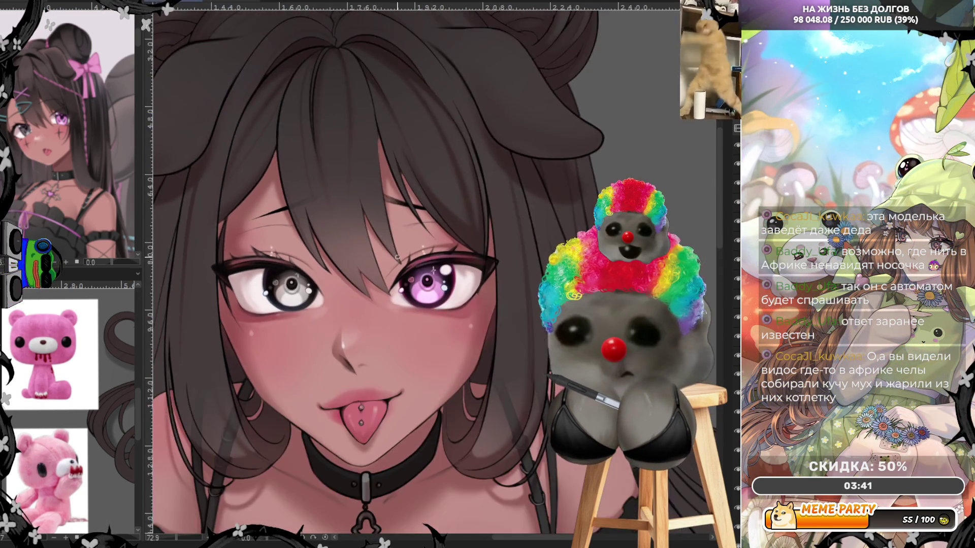
{"action": "scroll", "coordinate": [487, 252], "scroll_direction": "up", "scroll_amount": 5}
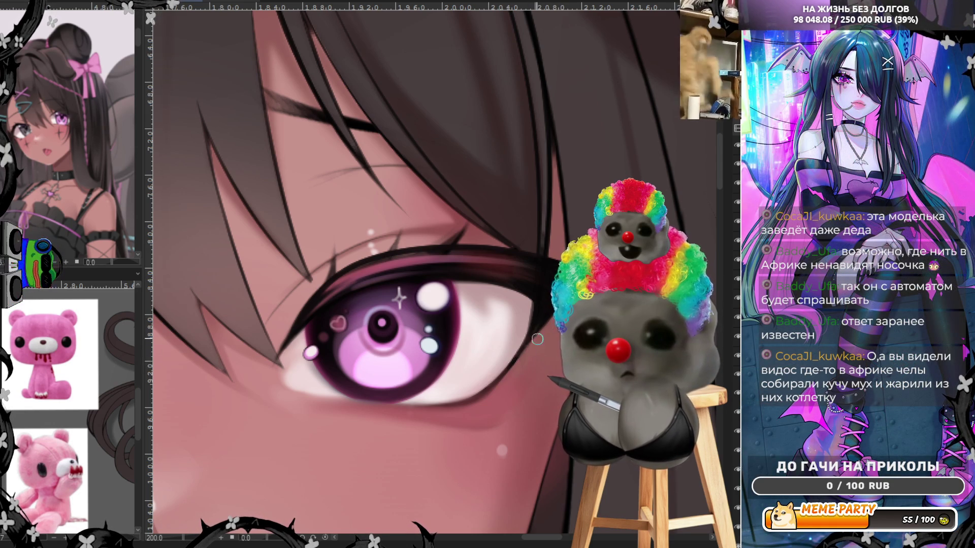
{"action": "scroll", "coordinate": [508, 254], "scroll_direction": "down", "scroll_amount": 4}
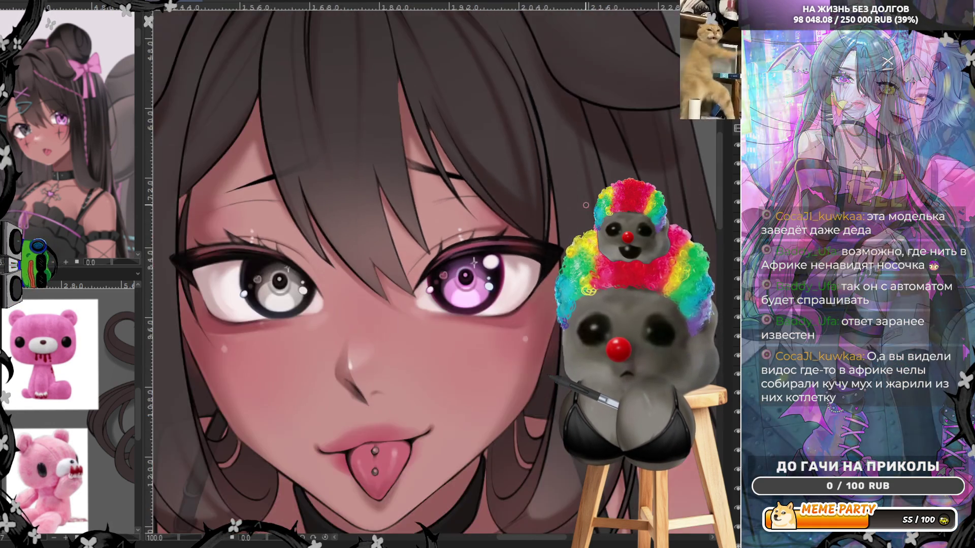
{"action": "scroll", "coordinate": [443, 228], "scroll_direction": "up", "scroll_amount": 1}
{"action": "scroll", "coordinate": [443, 229], "scroll_direction": "up", "scroll_amount": 2}
{"action": "scroll", "coordinate": [443, 229], "scroll_direction": "up", "scroll_amount": 1}
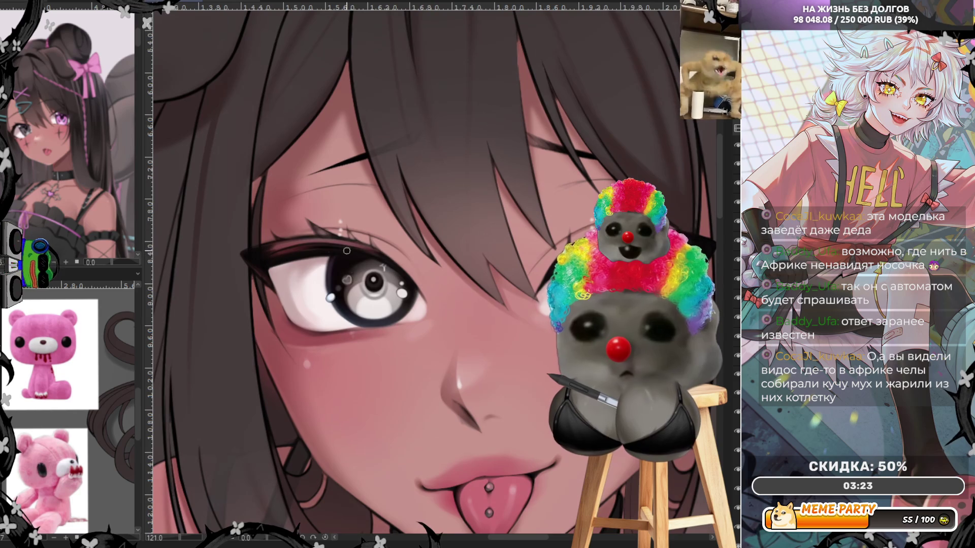
{"action": "scroll", "coordinate": [413, 279], "scroll_direction": "up", "scroll_amount": 2}
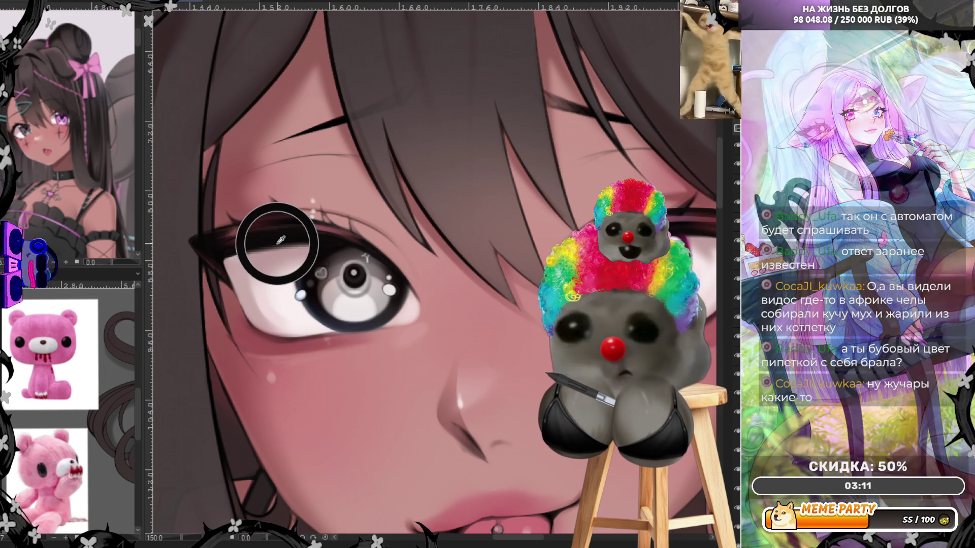
Step: Sample a colour near the eye for the sparkle highlights on the grey iris
{"action": "left_click", "coordinate": [282, 243], "text": "ctrl"}
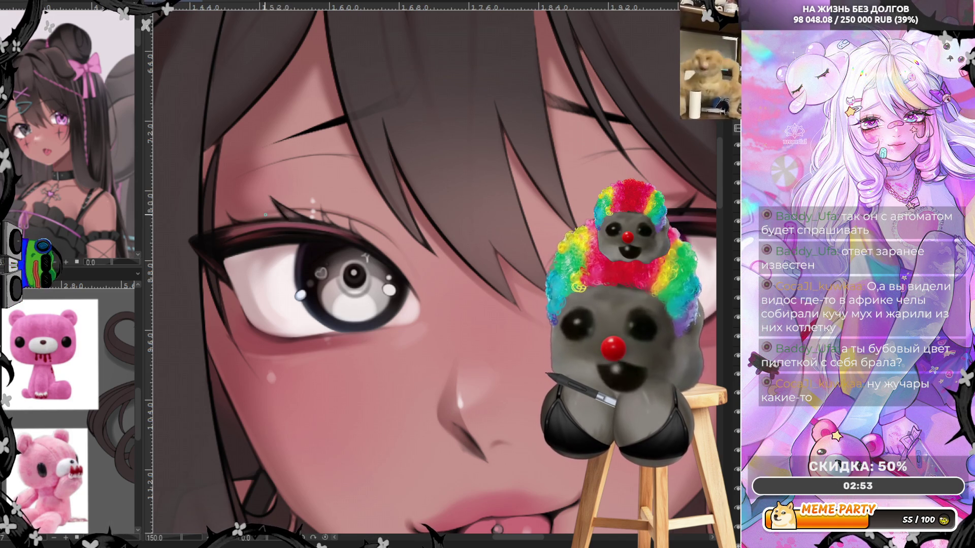
{"action": "key", "text": "ctrl+z"}
{"action": "scroll", "coordinate": [240, 247], "scroll_direction": "up", "scroll_amount": 2}
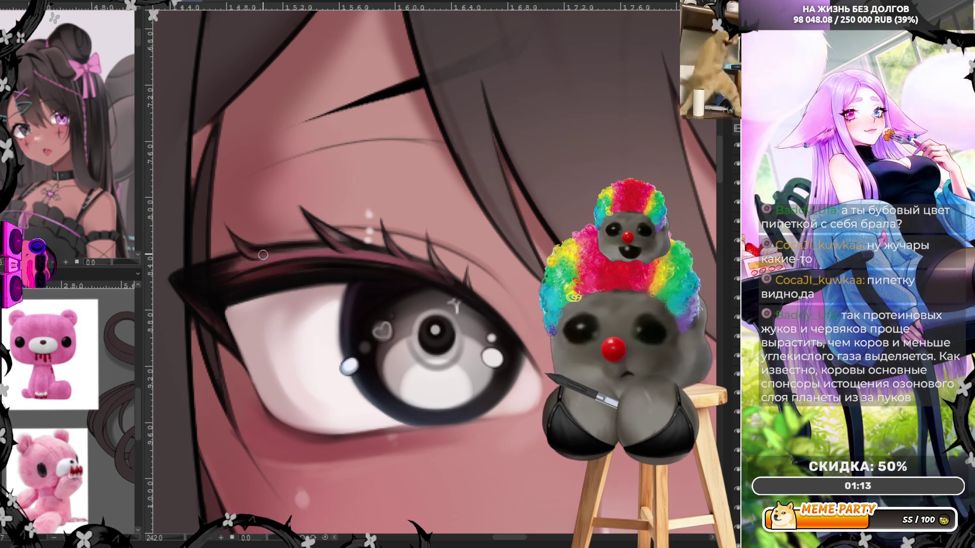
{"action": "scroll", "coordinate": [220, 221], "scroll_direction": "down", "scroll_amount": 1}
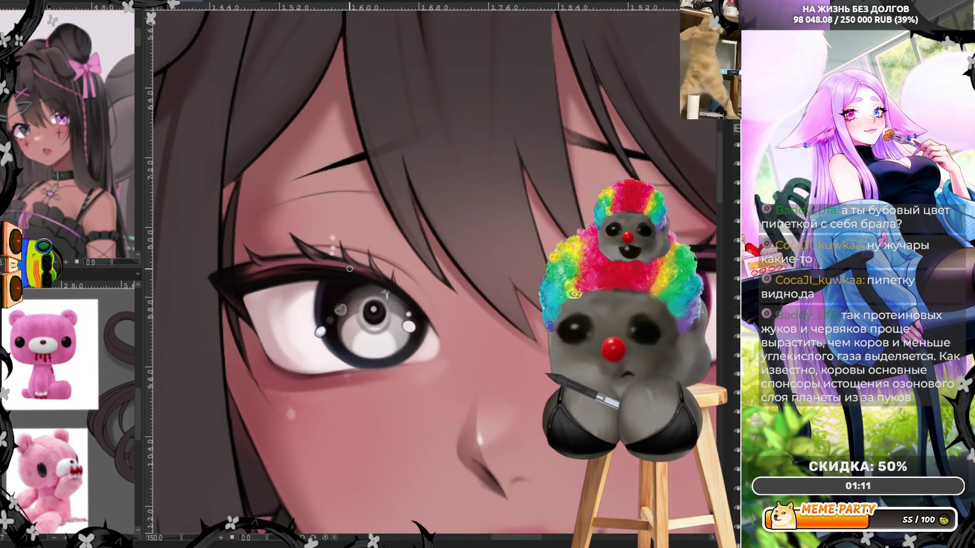
{"action": "scroll", "coordinate": [220, 220], "scroll_direction": "down", "scroll_amount": 1}
{"action": "scroll", "coordinate": [219, 220], "scroll_direction": "down", "scroll_amount": 1}
{"action": "scroll", "coordinate": [220, 220], "scroll_direction": "down", "scroll_amount": 1}
{"action": "scroll", "coordinate": [293, 259], "scroll_direction": "up", "scroll_amount": 1}
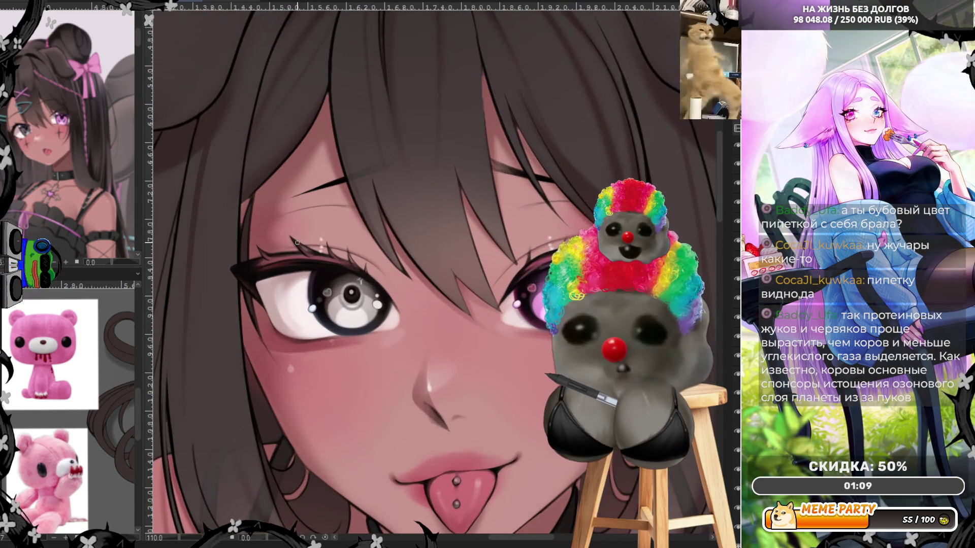
{"action": "scroll", "coordinate": [294, 260], "scroll_direction": "up", "scroll_amount": 1}
{"action": "scroll", "coordinate": [284, 236], "scroll_direction": "up", "scroll_amount": 1}
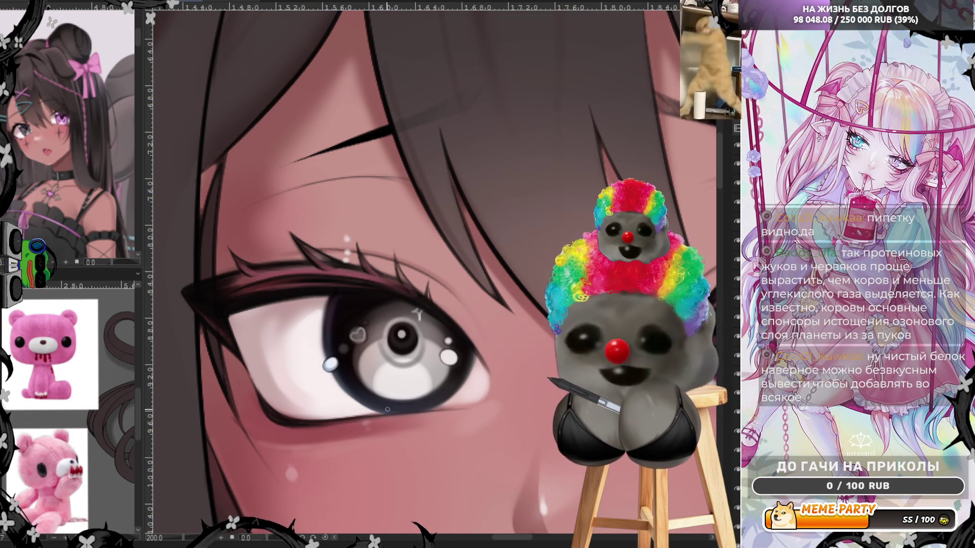
{"action": "scroll", "coordinate": [418, 305], "scroll_direction": "down", "scroll_amount": 4}
{"action": "scroll", "coordinate": [418, 279], "scroll_direction": "down", "scroll_amount": 1}
{"action": "scroll", "coordinate": [417, 280], "scroll_direction": "up", "scroll_amount": 2}
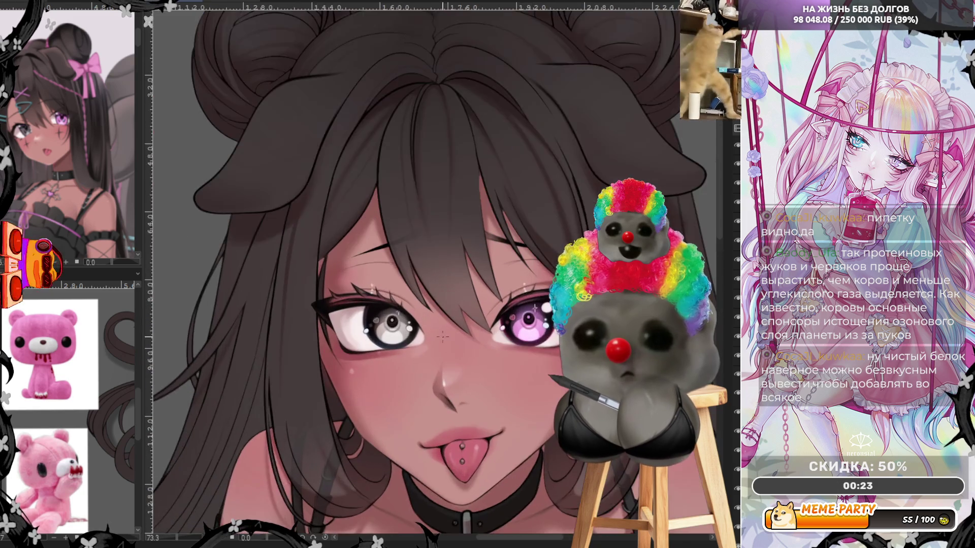
{"action": "scroll", "coordinate": [457, 313], "scroll_direction": "up", "scroll_amount": 2}
{"action": "scroll", "coordinate": [501, 346], "scroll_direction": "up", "scroll_amount": 1}
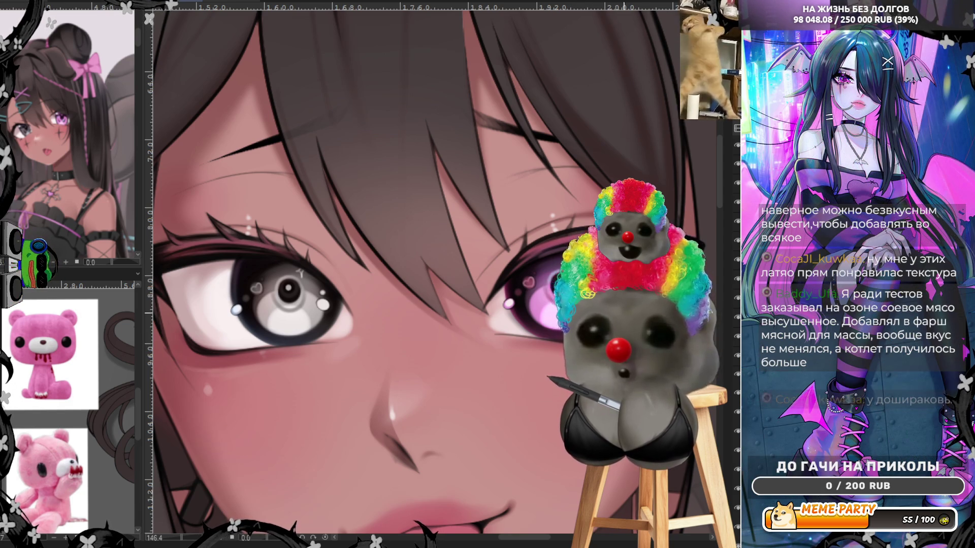
{"action": "scroll", "coordinate": [492, 331], "scroll_direction": "down", "scroll_amount": 3}
{"action": "scroll", "coordinate": [492, 331], "scroll_direction": "down", "scroll_amount": 2}
{"action": "scroll", "coordinate": [494, 331], "scroll_direction": "up", "scroll_amount": 2}
{"action": "scroll", "coordinate": [495, 331], "scroll_direction": "up", "scroll_amount": 2}
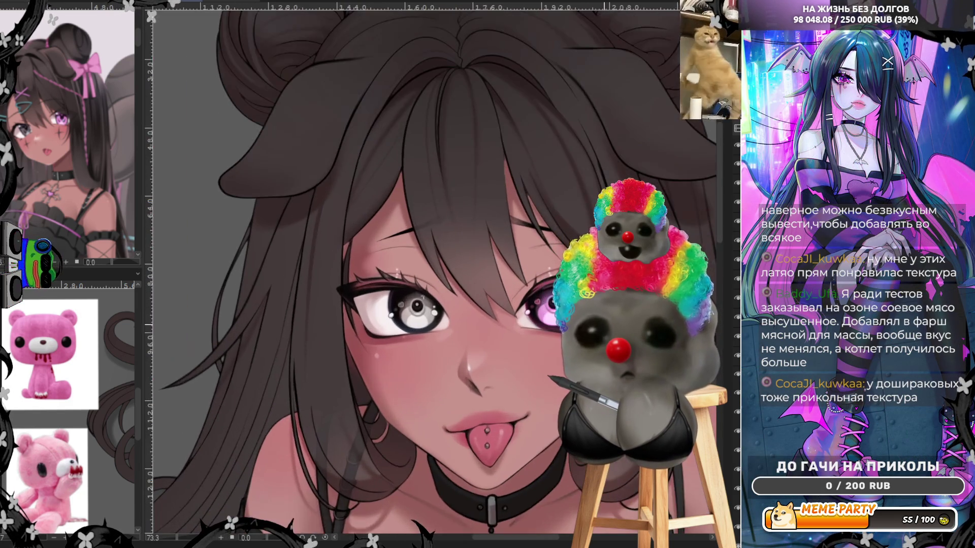
{"action": "scroll", "coordinate": [494, 332], "scroll_direction": "up", "scroll_amount": 3}
{"action": "scroll", "coordinate": [494, 332], "scroll_direction": "down", "scroll_amount": 1}
{"action": "scroll", "coordinate": [494, 332], "scroll_direction": "up", "scroll_amount": 2}
{"action": "scroll", "coordinate": [494, 332], "scroll_direction": "up", "scroll_amount": 1}
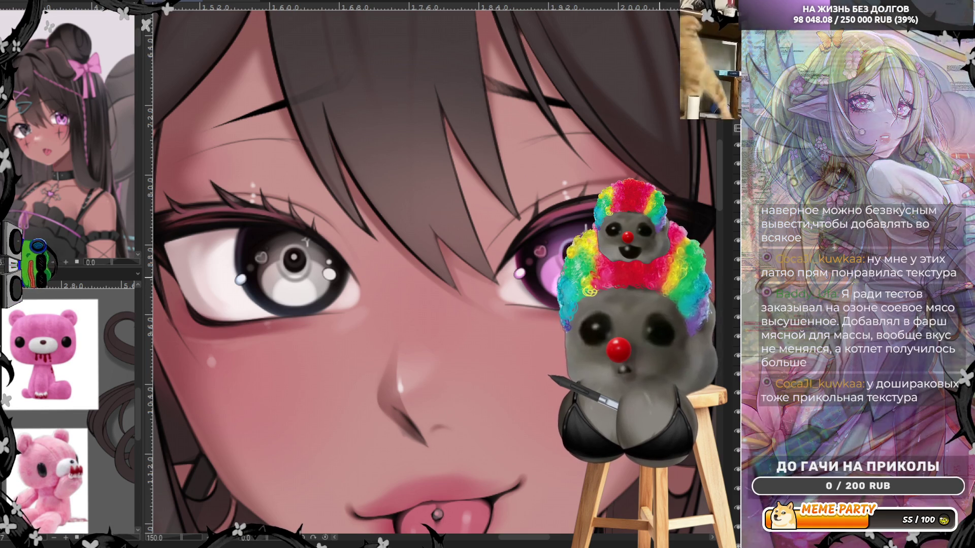
{"action": "scroll", "coordinate": [528, 267], "scroll_direction": "down", "scroll_amount": 2}
{"action": "scroll", "coordinate": [526, 270], "scroll_direction": "down", "scroll_amount": 1}
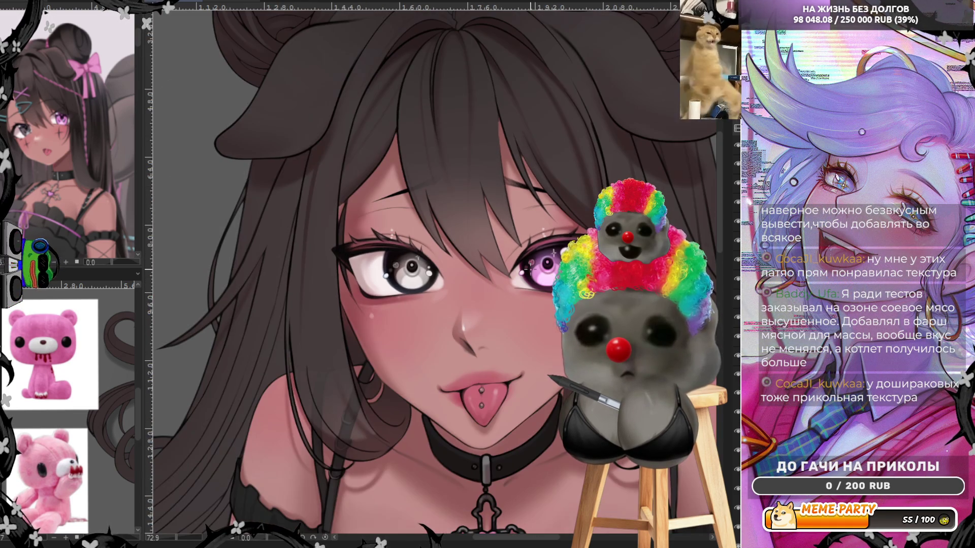
{"action": "scroll", "coordinate": [503, 278], "scroll_direction": "up", "scroll_amount": 2}
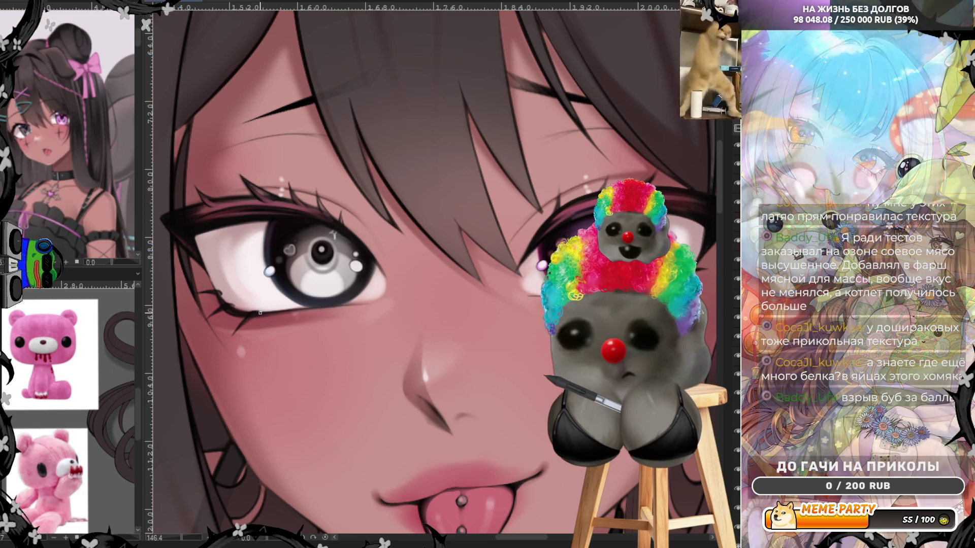
Step: Zoom out to the full character and toggle the eyelash layer to compare the finished eye
{"action": "key", "text": "ctrl+minus"}
{"action": "key", "text": "ctrl+minus"}
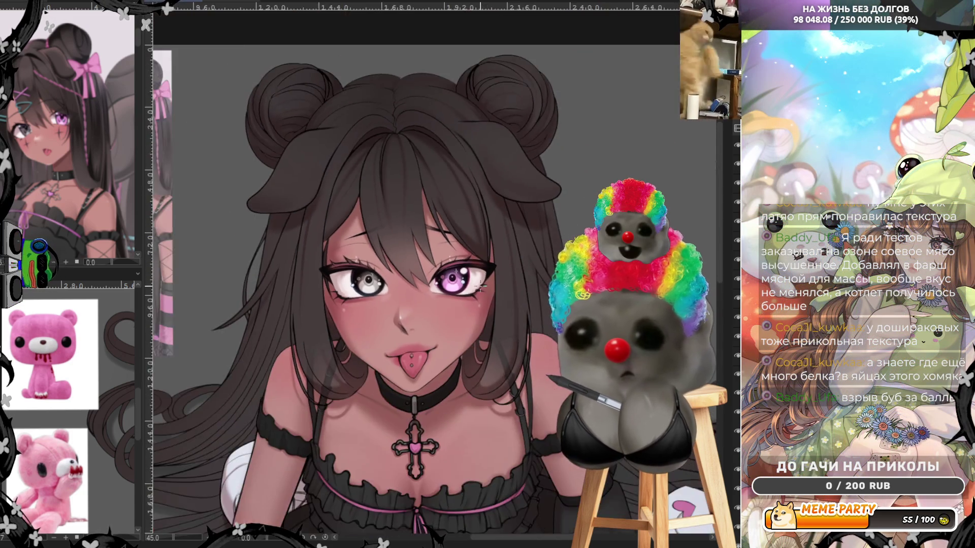
{"action": "key", "text": "ctrl+minus"}
{"action": "scroll", "coordinate": [428, 271], "scroll_direction": "up", "scroll_amount": 2}
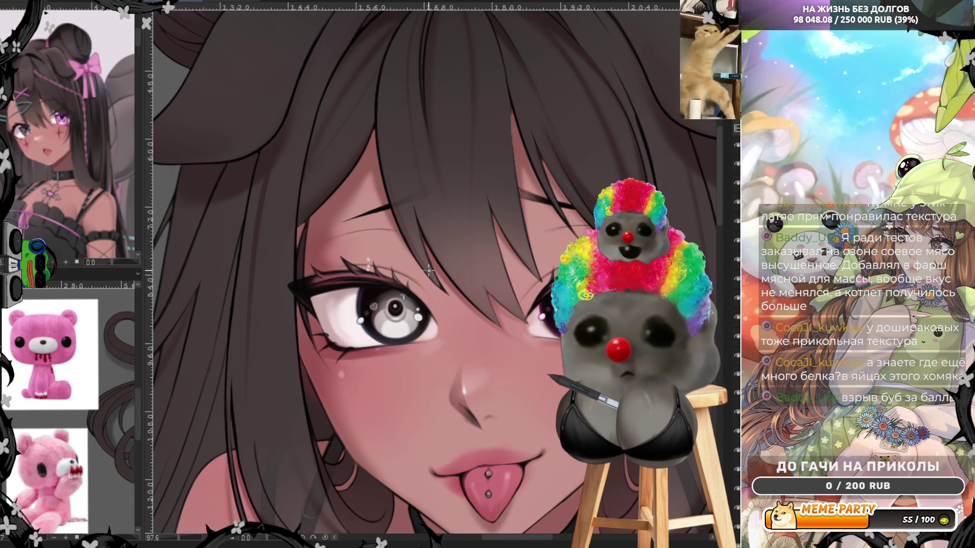
{"action": "scroll", "coordinate": [428, 271], "scroll_direction": "up", "scroll_amount": 1}
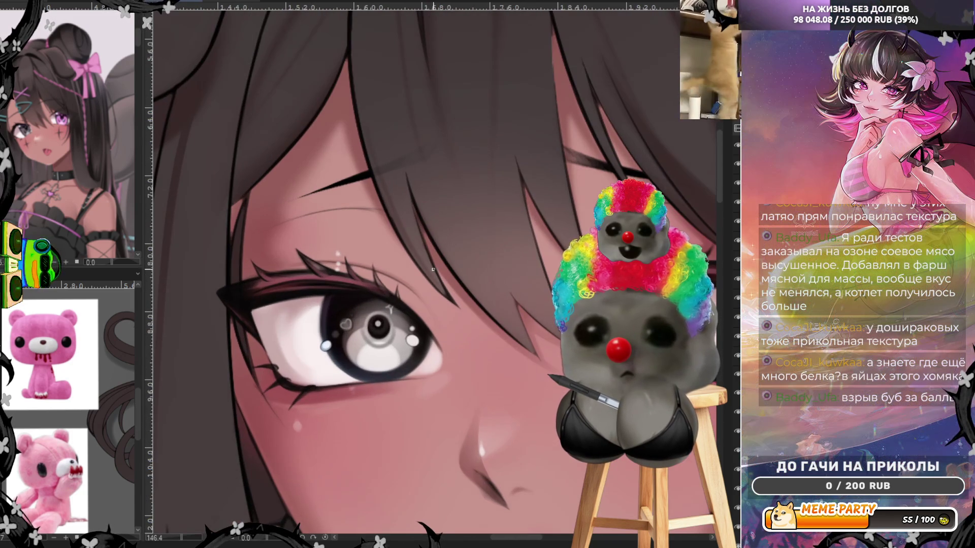
{"action": "left_click", "coordinate": [736, 185]}
{"action": "left_click", "coordinate": [736, 186]}
{"action": "left_click", "coordinate": [737, 186]}
{"action": "left_click", "coordinate": [736, 185]}
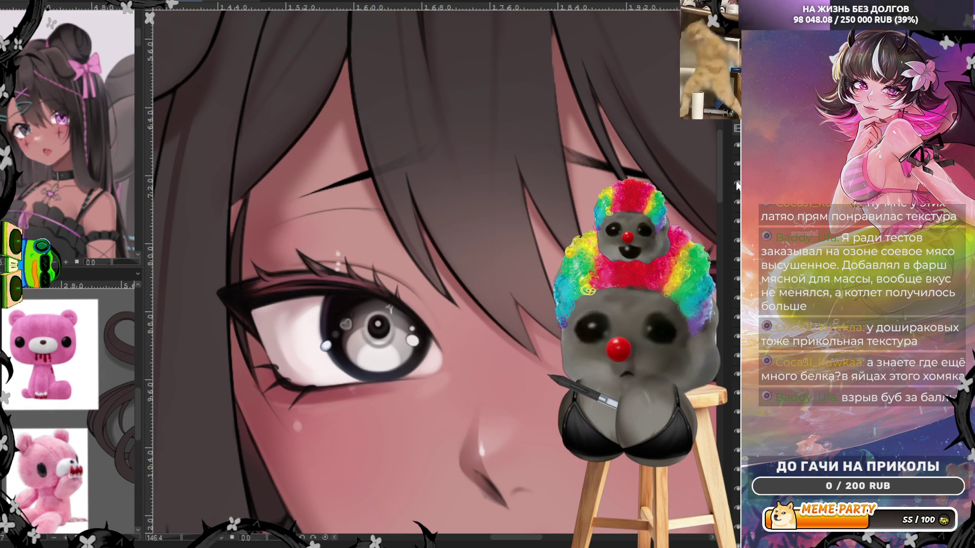
{"action": "scroll", "coordinate": [235, 289], "scroll_direction": "up", "scroll_amount": 1}
{"action": "scroll", "coordinate": [236, 288], "scroll_direction": "up", "scroll_amount": 1}
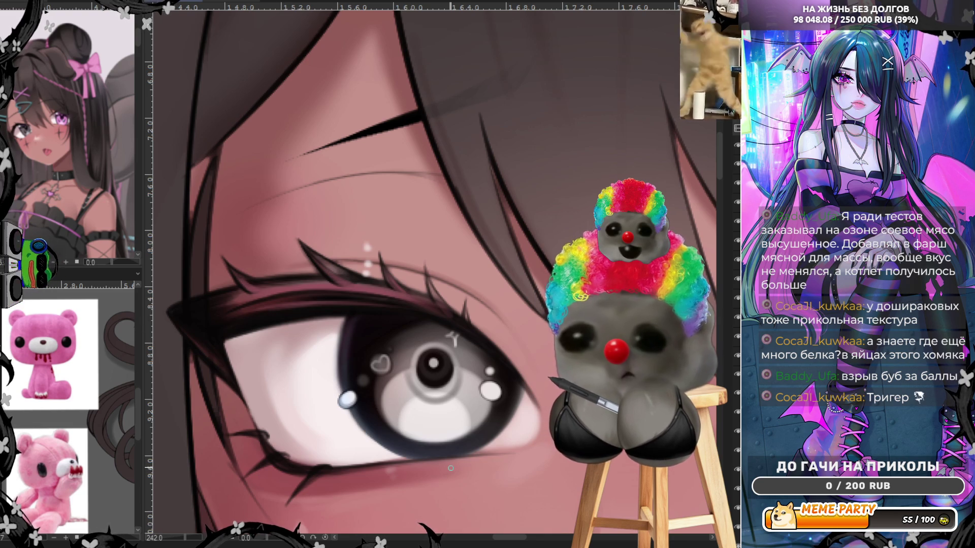
{"action": "scroll", "coordinate": [457, 426], "scroll_direction": "down", "scroll_amount": 1}
{"action": "scroll", "coordinate": [464, 440], "scroll_direction": "down", "scroll_amount": 1}
{"action": "scroll", "coordinate": [465, 440], "scroll_direction": "down", "scroll_amount": 1}
{"action": "scroll", "coordinate": [396, 374], "scroll_direction": "down", "scroll_amount": 1}
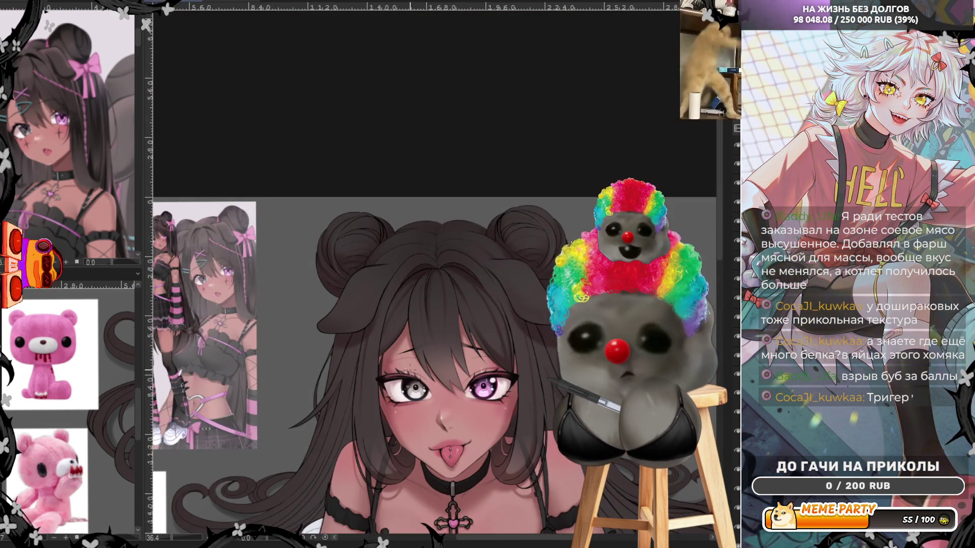
{"action": "scroll", "coordinate": [328, 307], "scroll_direction": "up", "scroll_amount": 1}
{"action": "scroll", "coordinate": [328, 307], "scroll_direction": "up", "scroll_amount": 1}
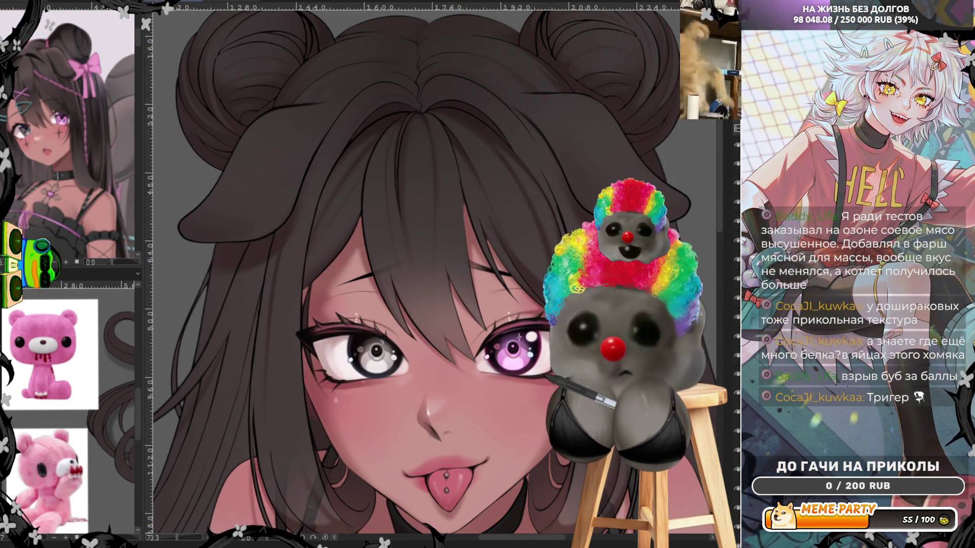
Step: Select the left eye's highlights and transform a copy into place over the pink right eye
{"action": "left_click_drag", "start_coordinate": [283, 305], "coordinate": [418, 366]}
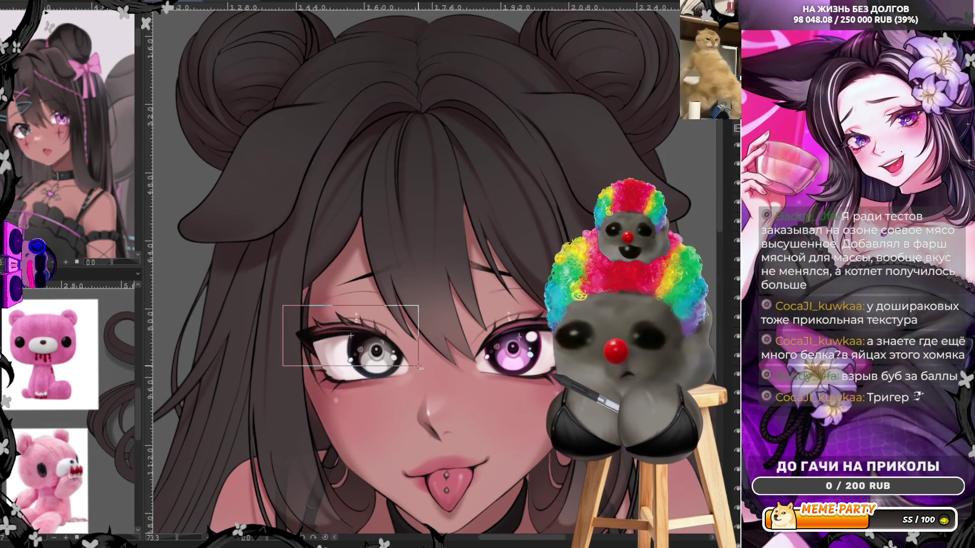
{"action": "key", "text": "ctrl+t"}
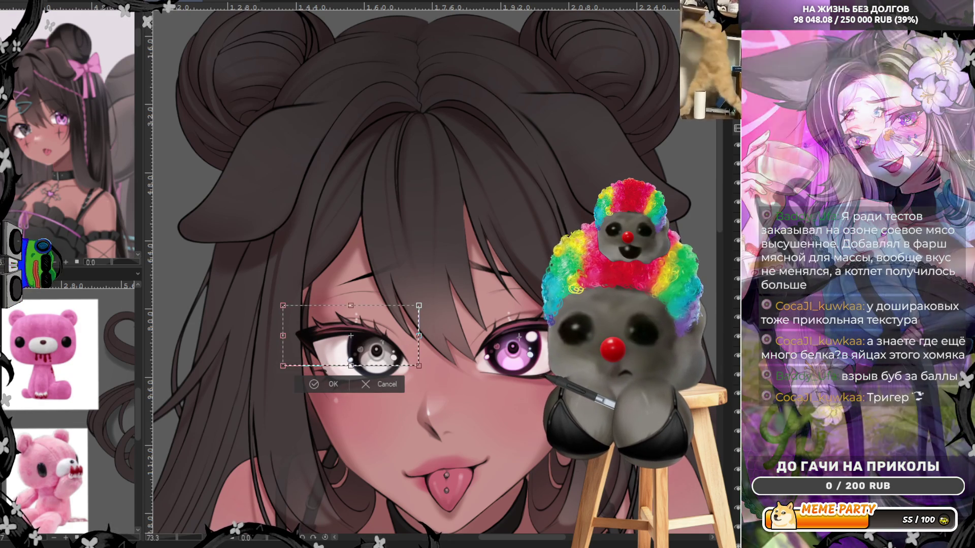
{"action": "left_click_drag", "start_coordinate": [351, 335], "coordinate": [513, 329]}
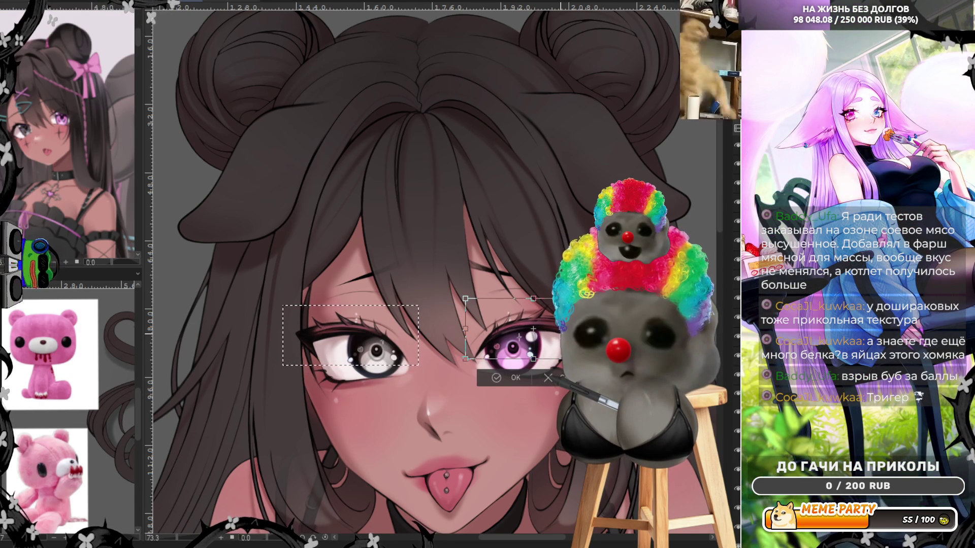
{"action": "left_click", "coordinate": [517, 379]}
{"action": "scroll", "coordinate": [526, 325], "scroll_direction": "up", "scroll_amount": 3}
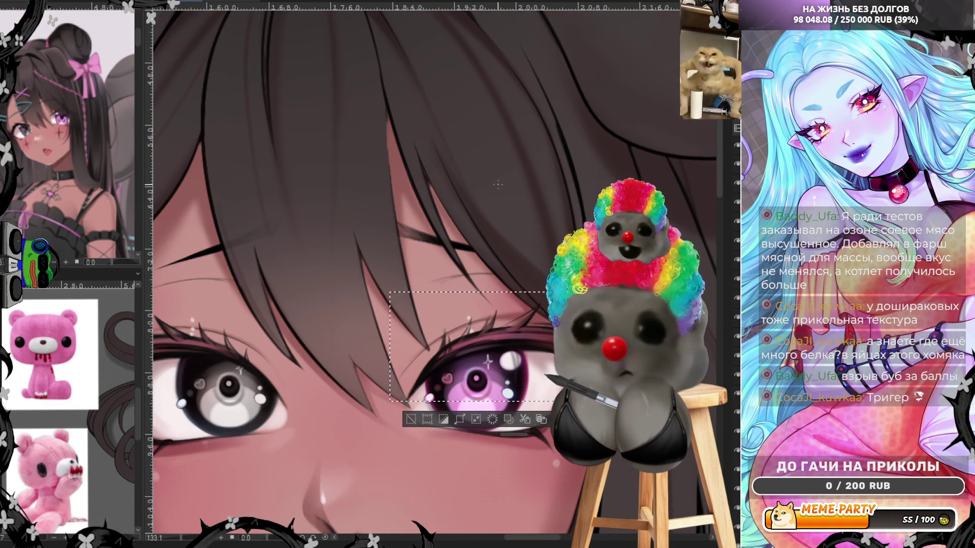
Step: Deselect, shrink the brush and keep the fine eyelash and upper-lid strokes on the pink eye
{"action": "key", "text": "ctrl+d"}
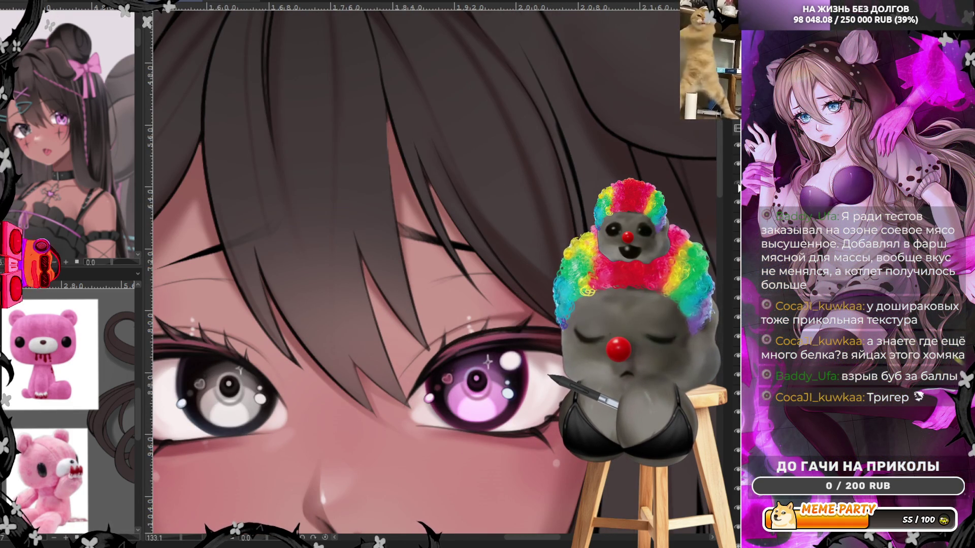
{"action": "scroll", "coordinate": [503, 346], "scroll_direction": "up", "scroll_amount": 2}
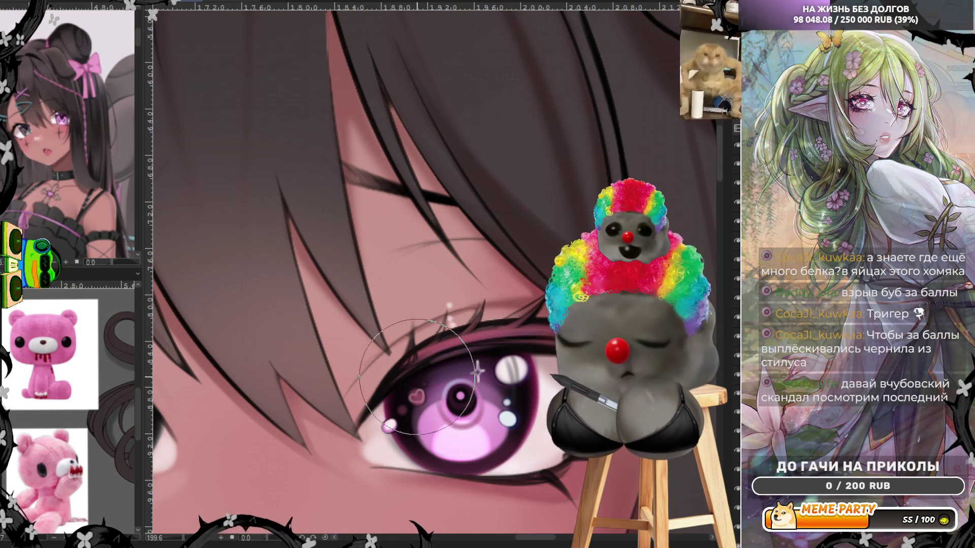
{"action": "key", "text": "bracketleft"}
{"action": "key", "text": "bracketleft"}
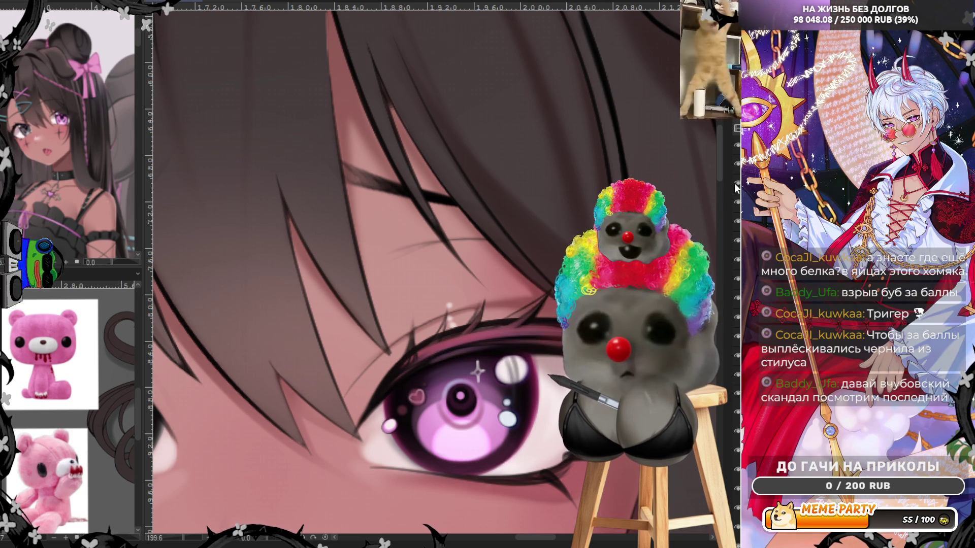
{"action": "key", "text": "ctrl+z"}
{"action": "key", "text": "ctrl+z"}
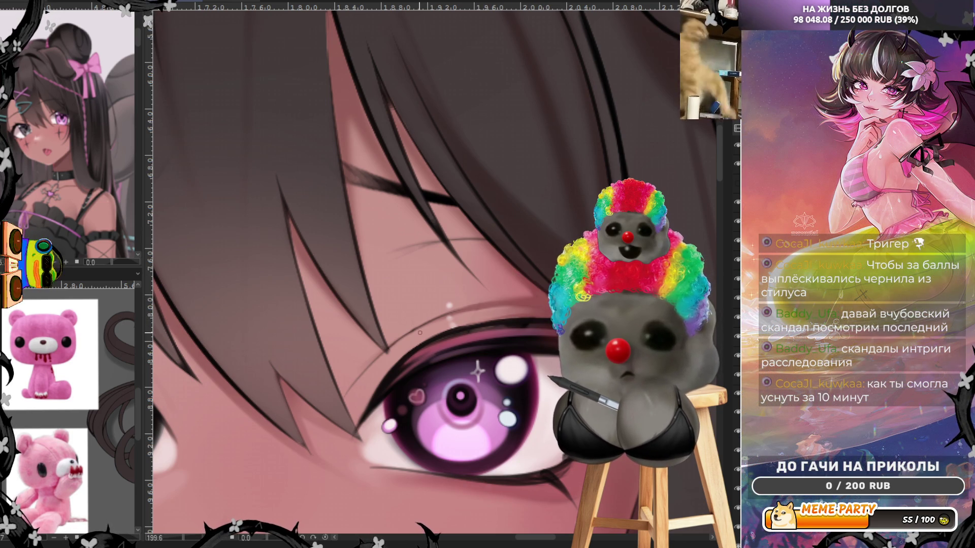
{"action": "scroll", "coordinate": [419, 332], "scroll_direction": "down", "scroll_amount": 5}
{"action": "scroll", "coordinate": [420, 332], "scroll_direction": "up", "scroll_amount": 5}
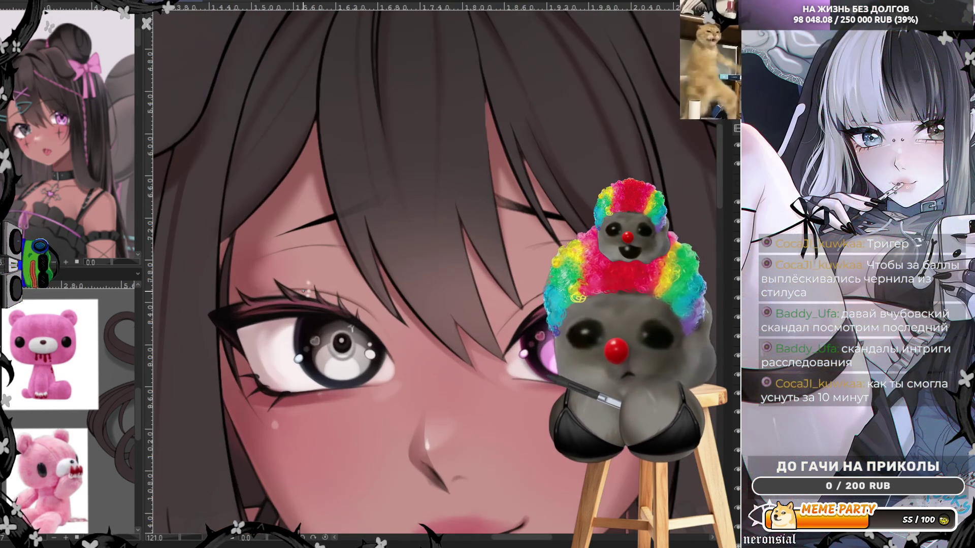
{"action": "scroll", "coordinate": [504, 254], "scroll_direction": "up", "scroll_amount": 3}
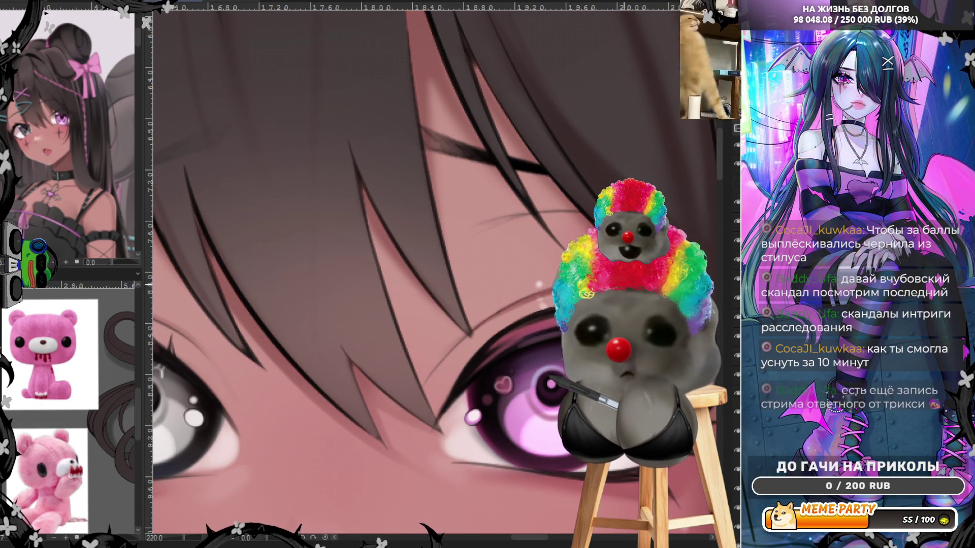
{"action": "scroll", "coordinate": [434, 274], "scroll_direction": "down", "scroll_amount": 3}
{"action": "scroll", "coordinate": [435, 274], "scroll_direction": "down", "scroll_amount": 3}
{"action": "scroll", "coordinate": [497, 237], "scroll_direction": "down", "scroll_amount": 2}
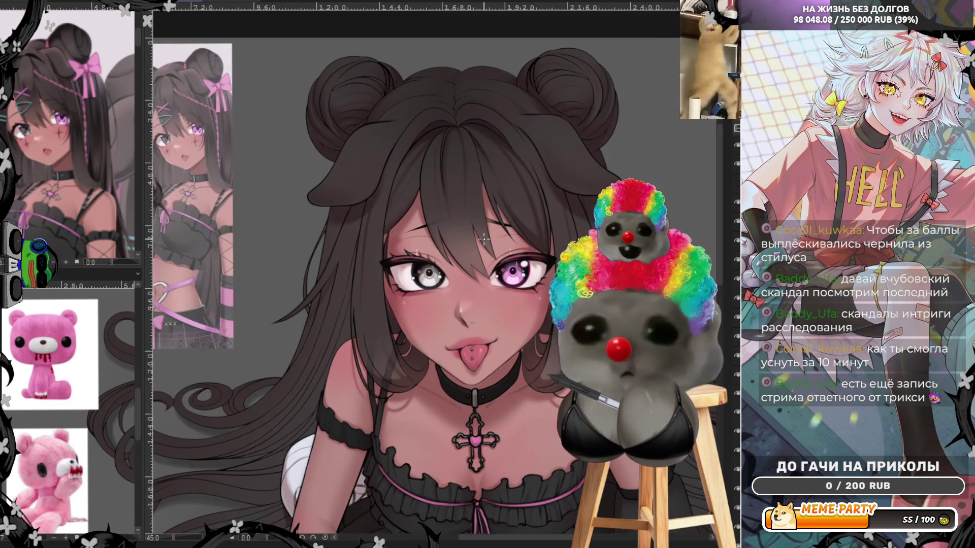
{"action": "scroll", "coordinate": [473, 244], "scroll_direction": "up", "scroll_amount": 2}
{"action": "scroll", "coordinate": [465, 256], "scroll_direction": "up", "scroll_amount": 2}
{"action": "scroll", "coordinate": [456, 265], "scroll_direction": "up", "scroll_amount": 2}
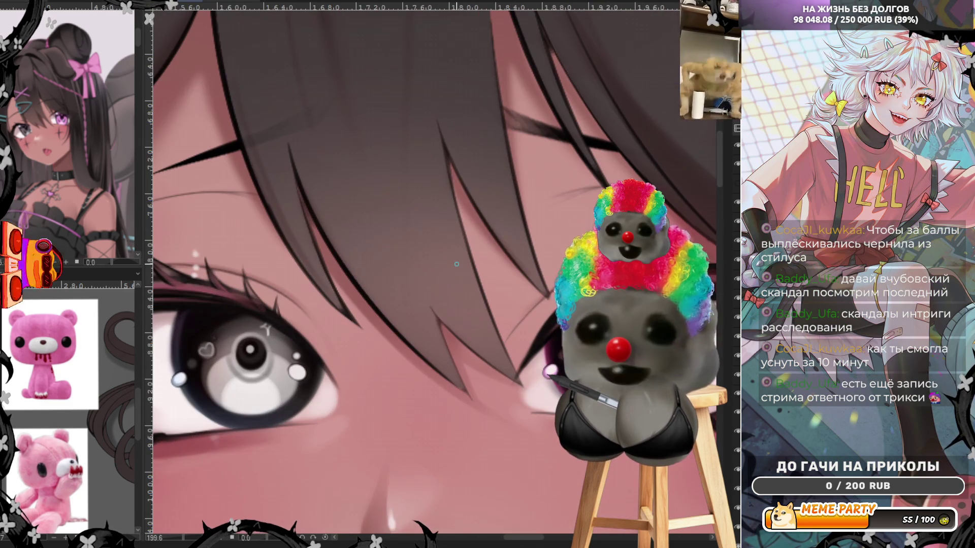
{"action": "scroll", "coordinate": [456, 264], "scroll_direction": "up", "scroll_amount": 1}
{"action": "scroll", "coordinate": [455, 264], "scroll_direction": "down", "scroll_amount": 3}
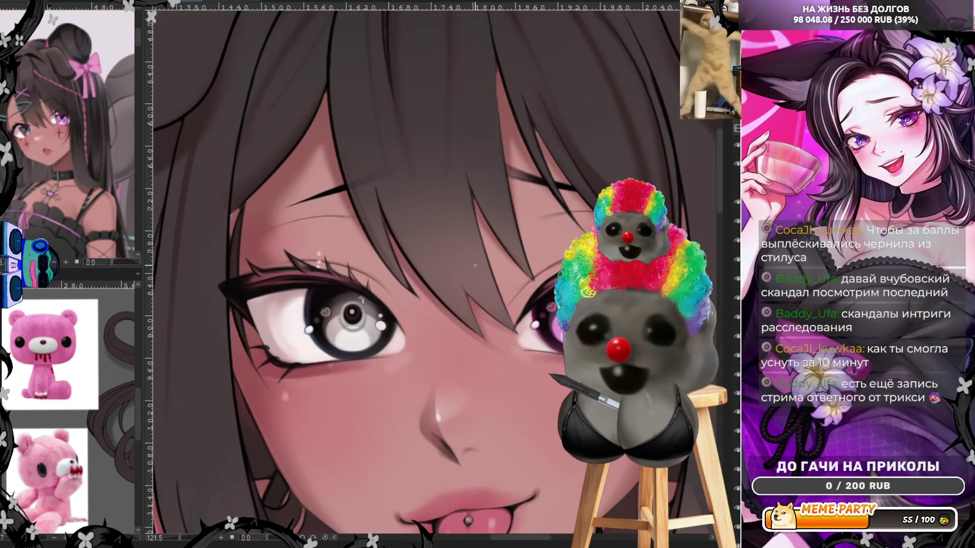
{"action": "scroll", "coordinate": [453, 264], "scroll_direction": "up", "scroll_amount": 1}
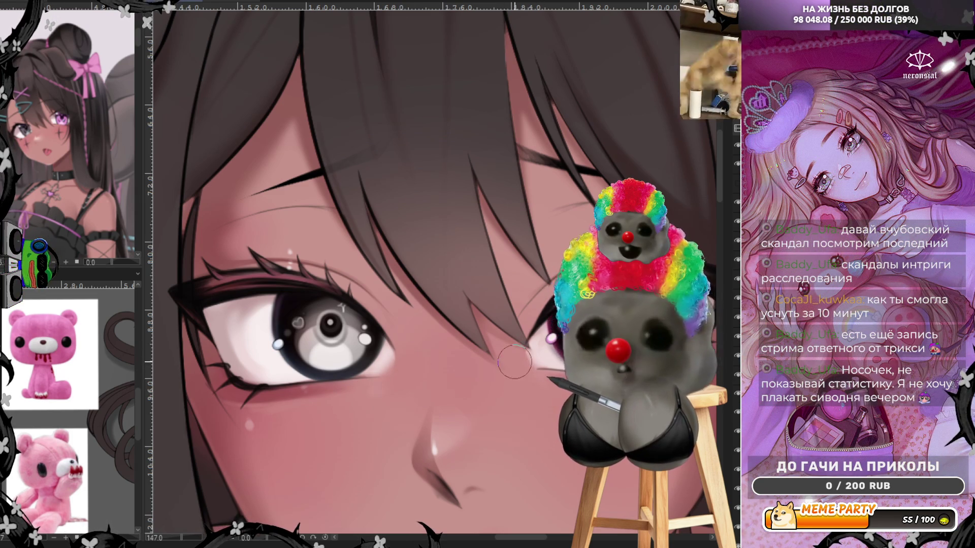
{"action": "scroll", "coordinate": [516, 370], "scroll_direction": "down", "scroll_amount": 2}
{"action": "scroll", "coordinate": [518, 428], "scroll_direction": "down", "scroll_amount": 2}
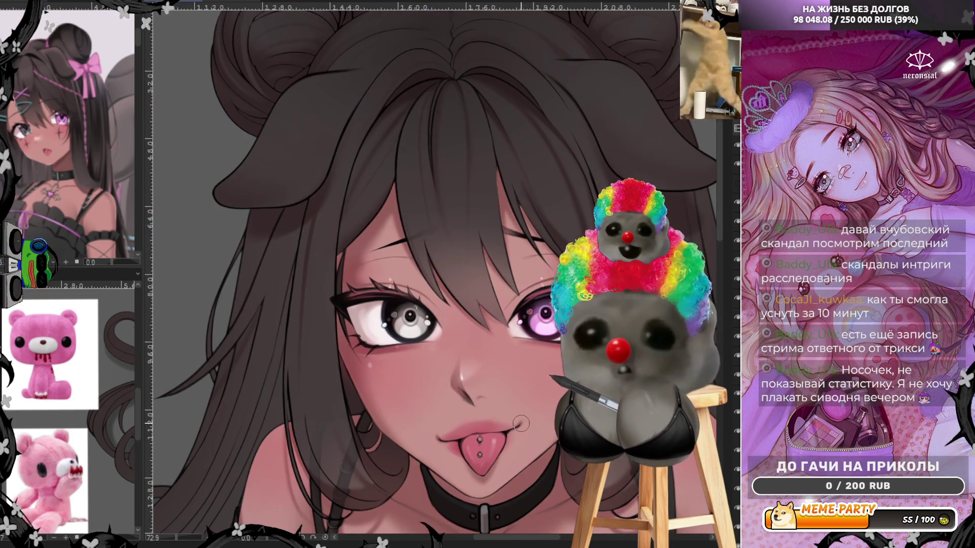
{"action": "scroll", "coordinate": [519, 427], "scroll_direction": "up", "scroll_amount": 1}
{"action": "scroll", "coordinate": [495, 397], "scroll_direction": "up", "scroll_amount": 2}
{"action": "scroll", "coordinate": [471, 359], "scroll_direction": "up", "scroll_amount": 2}
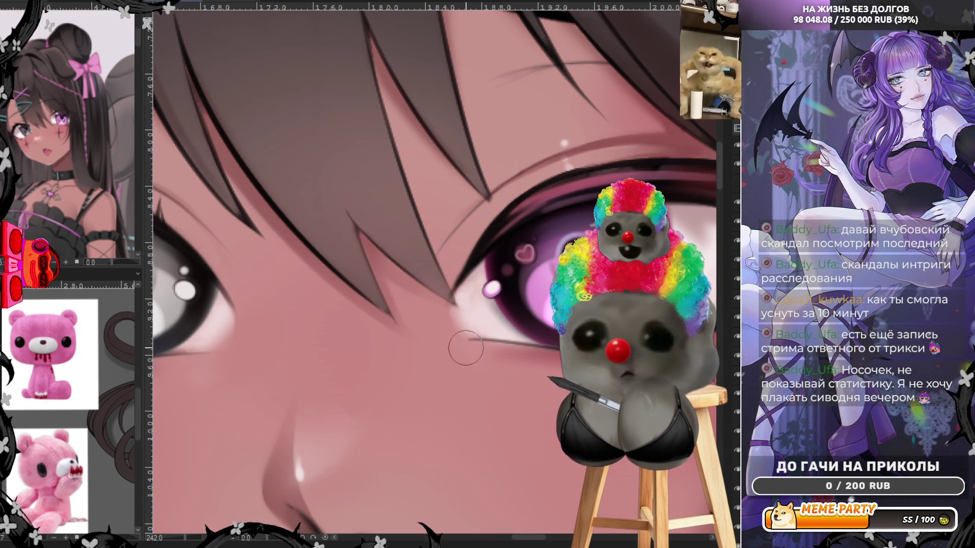
{"action": "left_click_drag", "start_coordinate": [494, 202], "coordinate": [693, 144]}
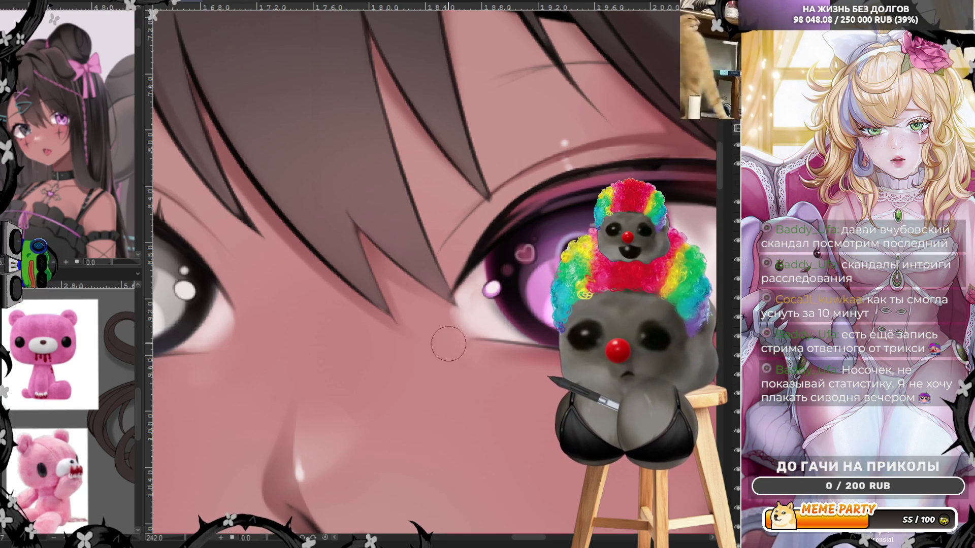
{"action": "scroll", "coordinate": [475, 362], "scroll_direction": "down", "scroll_amount": 3}
{"action": "scroll", "coordinate": [455, 350], "scroll_direction": "down", "scroll_amount": 3}
{"action": "scroll", "coordinate": [438, 325], "scroll_direction": "down", "scroll_amount": 2}
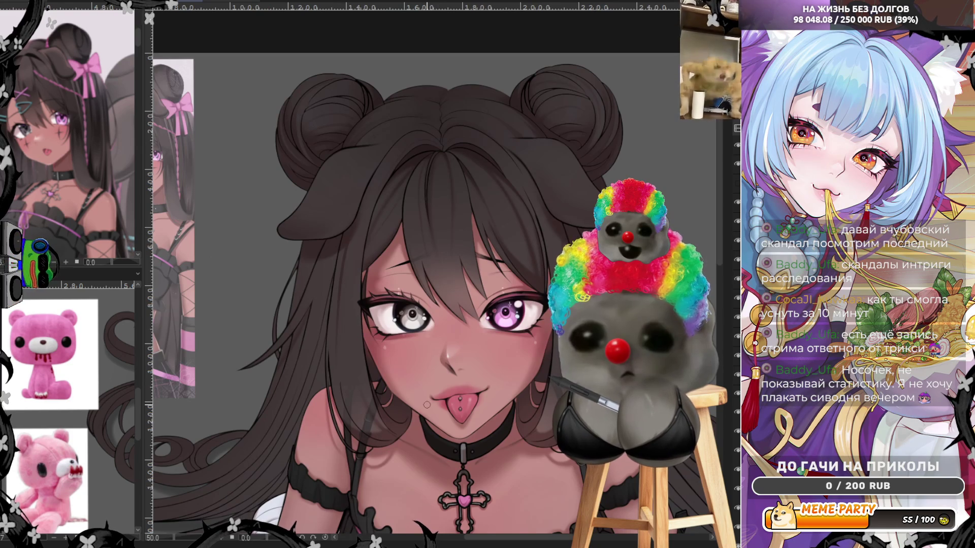
{"action": "scroll", "coordinate": [427, 405], "scroll_direction": "down", "scroll_amount": 2}
{"action": "scroll", "coordinate": [445, 307], "scroll_direction": "up", "scroll_amount": 2}
{"action": "scroll", "coordinate": [446, 316], "scroll_direction": "up", "scroll_amount": 2}
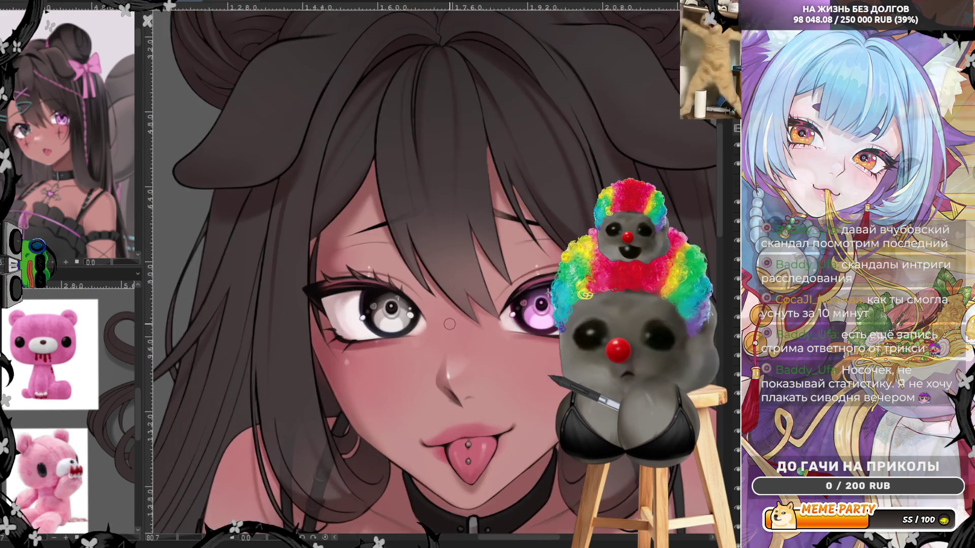
{"action": "scroll", "coordinate": [448, 328], "scroll_direction": "up", "scroll_amount": 1}
{"action": "scroll", "coordinate": [450, 339], "scroll_direction": "up", "scroll_amount": 1}
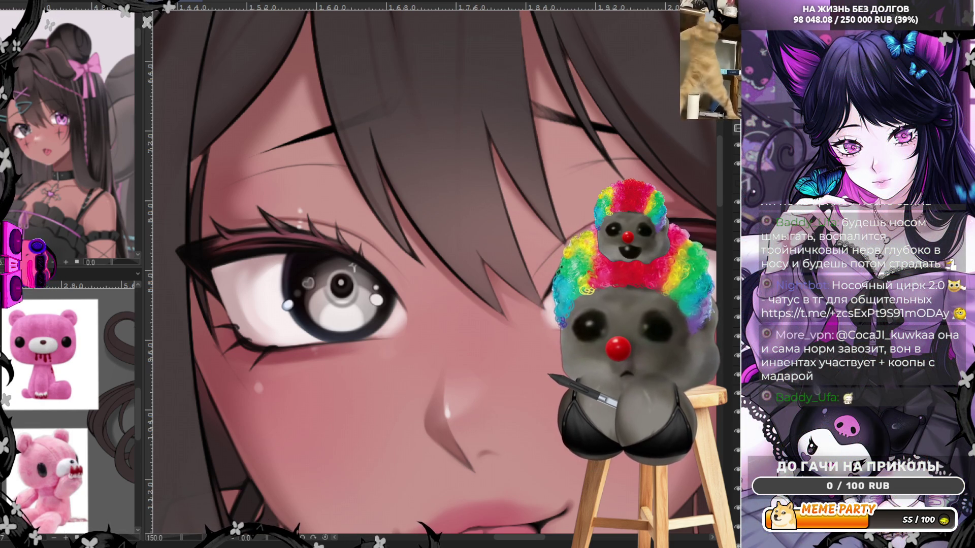
Step: Zoom out to view the whole face after shading the grey iris and lashes
{"action": "key", "text": "ctrl+minus"}
{"action": "key", "text": "ctrl+minus"}
{"action": "scroll", "coordinate": [499, 245], "scroll_direction": "up", "scroll_amount": 2}
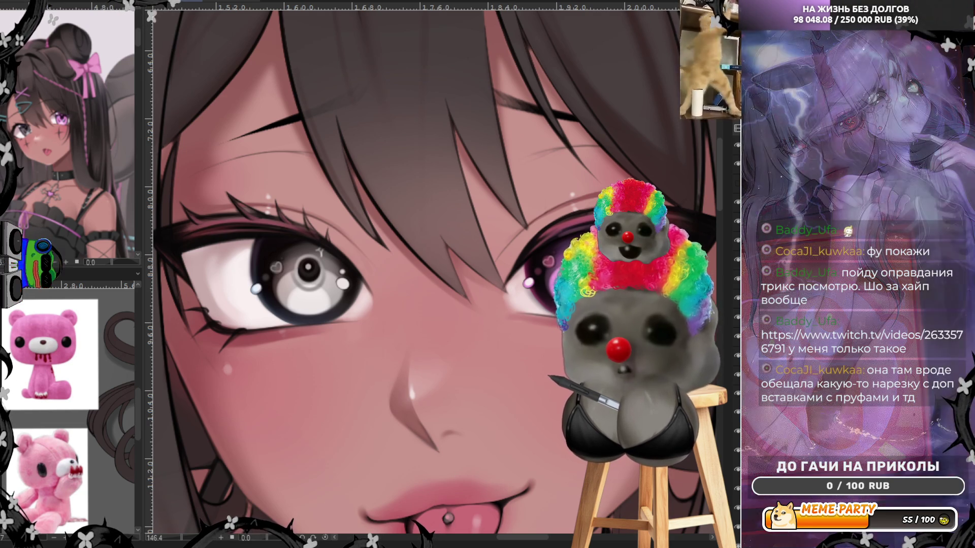
{"action": "scroll", "coordinate": [460, 343], "scroll_direction": "up", "scroll_amount": 2}
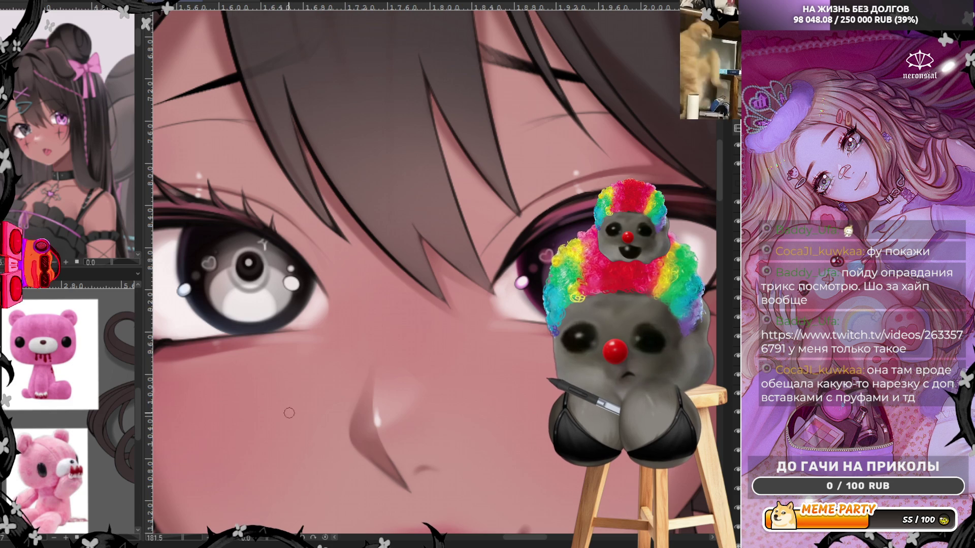
{"action": "scroll", "coordinate": [453, 360], "scroll_direction": "down", "scroll_amount": 5}
{"action": "scroll", "coordinate": [453, 359], "scroll_direction": "down", "scroll_amount": 2}
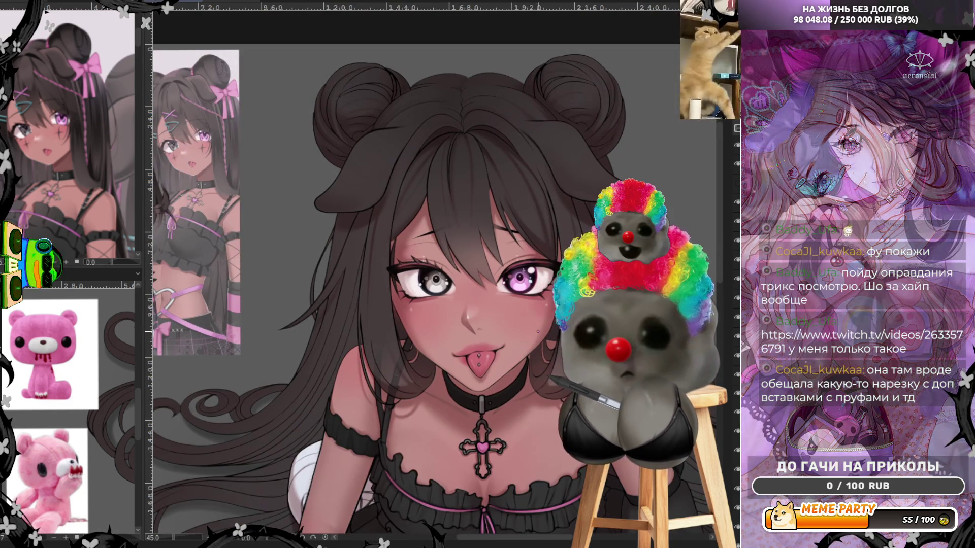
{"action": "scroll", "coordinate": [534, 305], "scroll_direction": "up", "scroll_amount": 3}
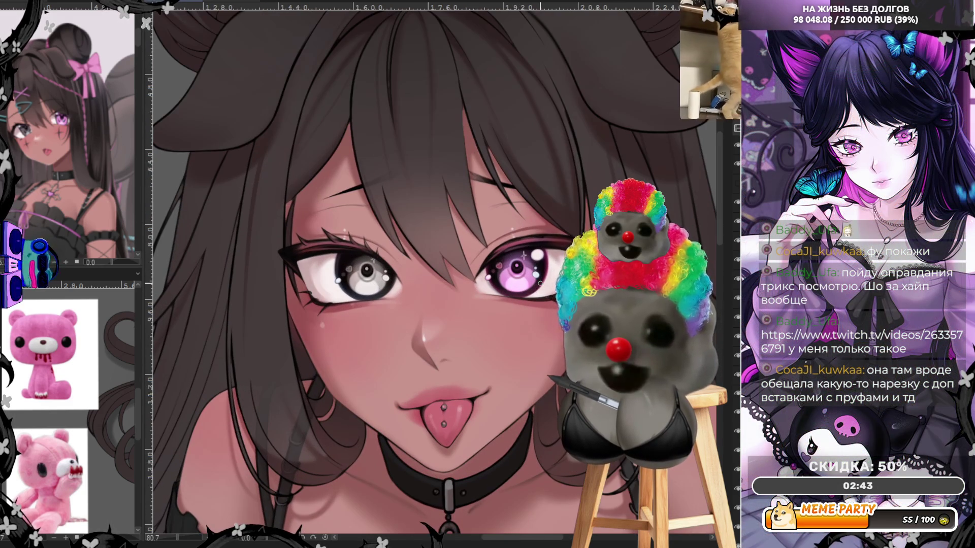
{"action": "scroll", "coordinate": [436, 368], "scroll_direction": "up", "scroll_amount": 2}
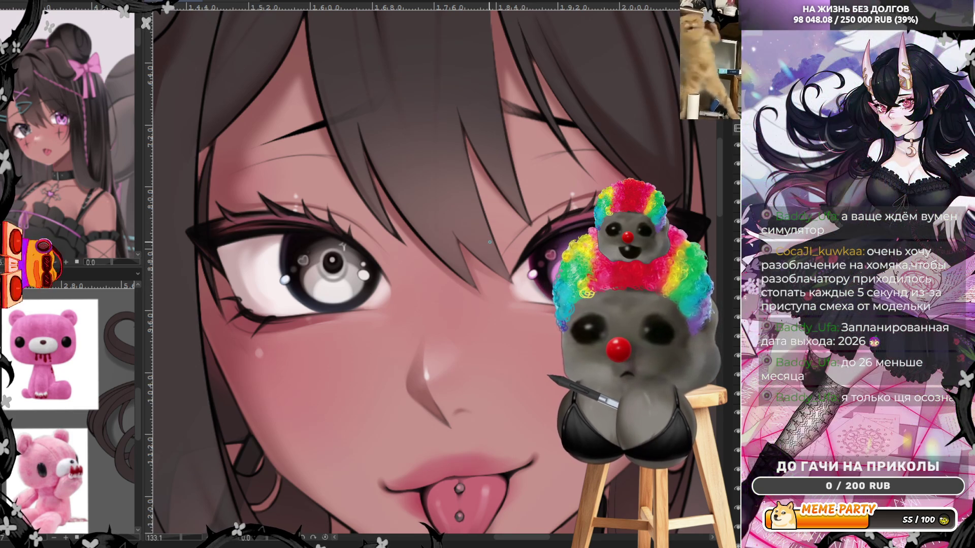
{"action": "scroll", "coordinate": [490, 242], "scroll_direction": "down", "scroll_amount": 3}
{"action": "scroll", "coordinate": [543, 241], "scroll_direction": "up", "scroll_amount": 2}
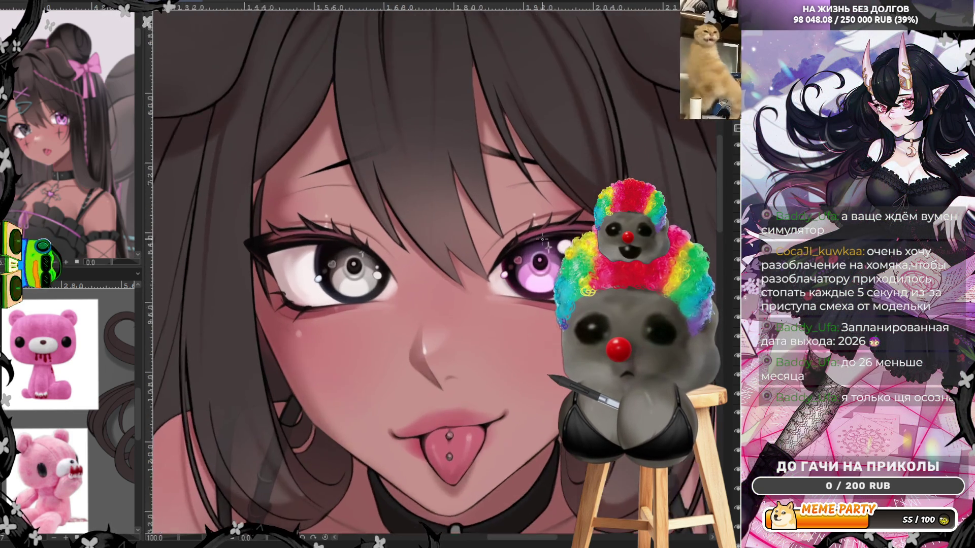
{"action": "scroll", "coordinate": [544, 241], "scroll_direction": "up", "scroll_amount": 1}
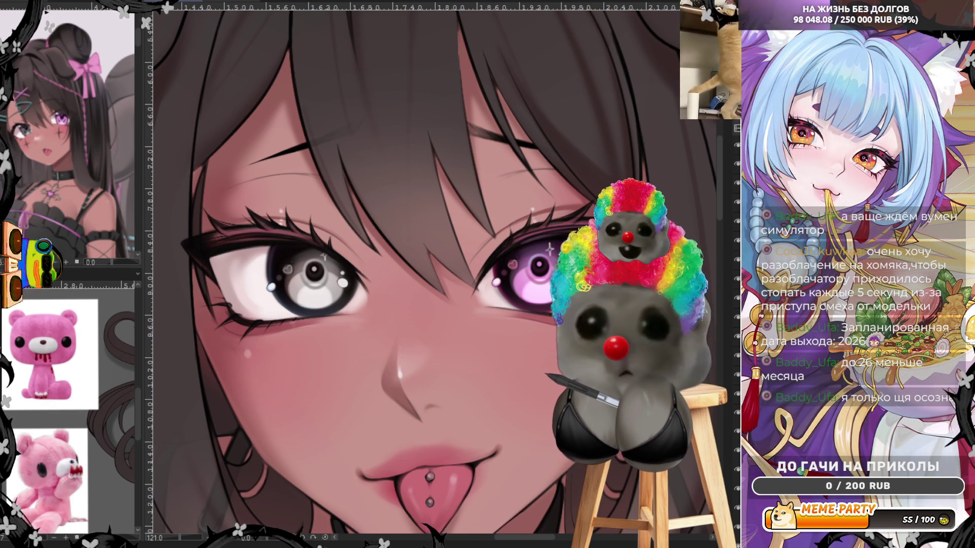
Step: Mirror the canvas view horizontally to check the face for asymmetry
{"action": "key", "text": "m"}
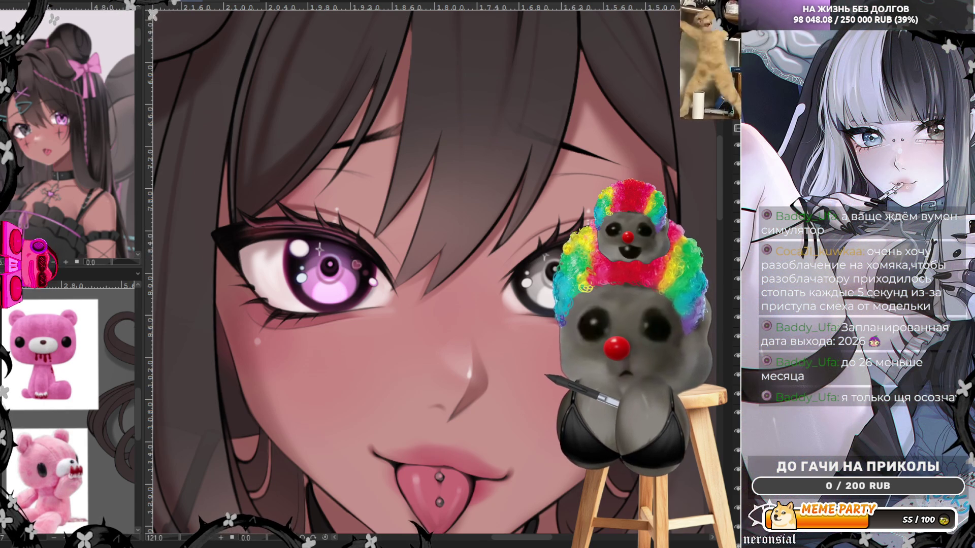
Step: Flip the canvas view back to its normal orientation, grey eye on the left
{"action": "key", "text": "h"}
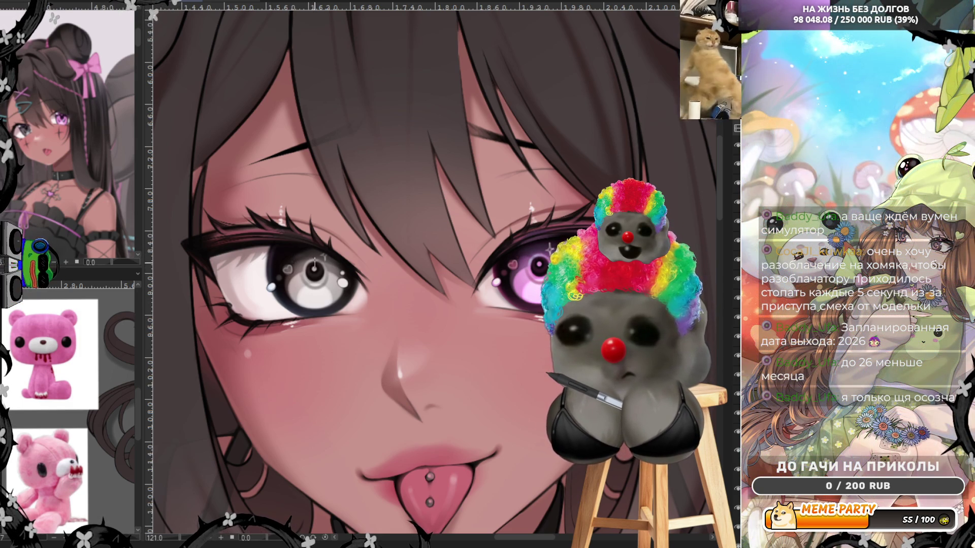
{"action": "scroll", "coordinate": [415, 274], "scroll_direction": "down", "scroll_amount": 3}
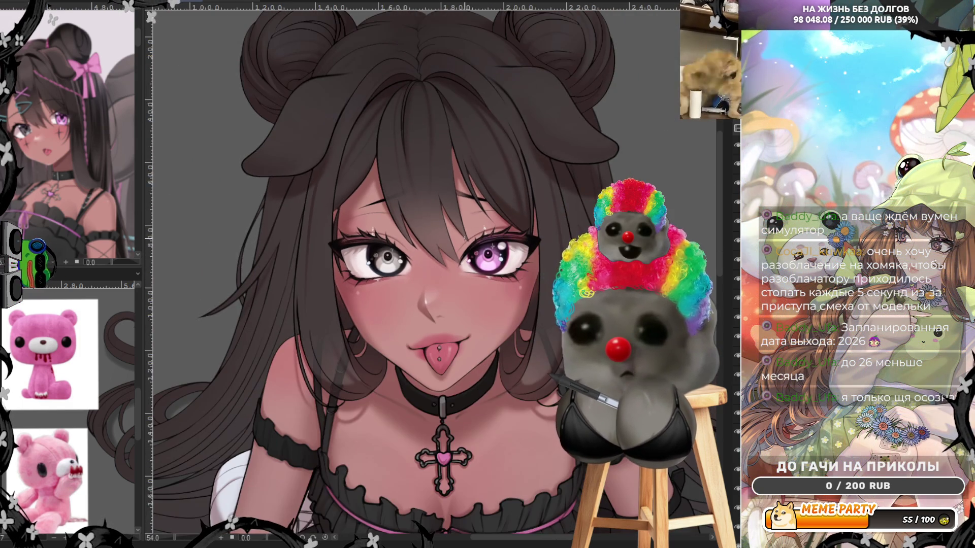
{"action": "scroll", "coordinate": [416, 274], "scroll_direction": "up", "scroll_amount": 1}
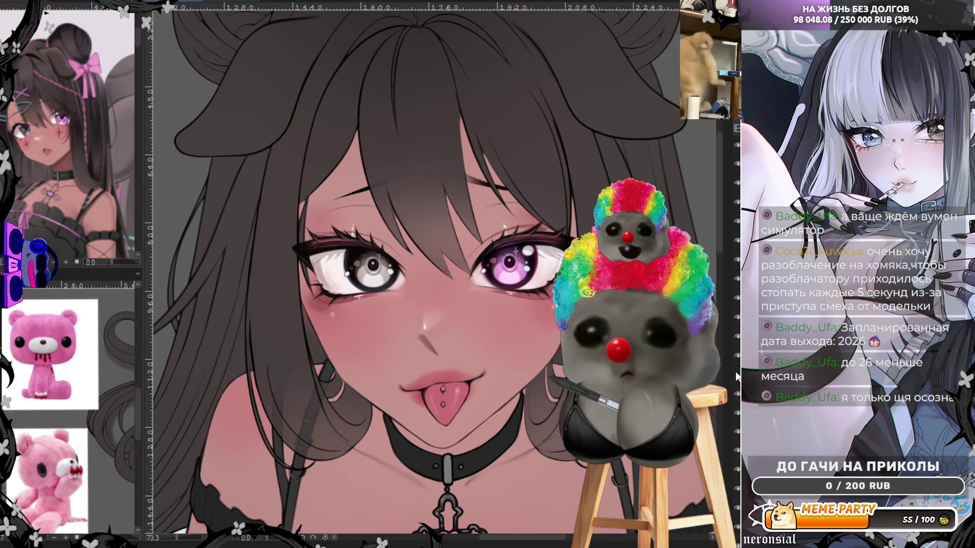
Step: Toggle the darker face and neck shading layer to compare, leaving it visible
{"action": "left_click", "coordinate": [738, 377]}
{"action": "left_click", "coordinate": [737, 377]}
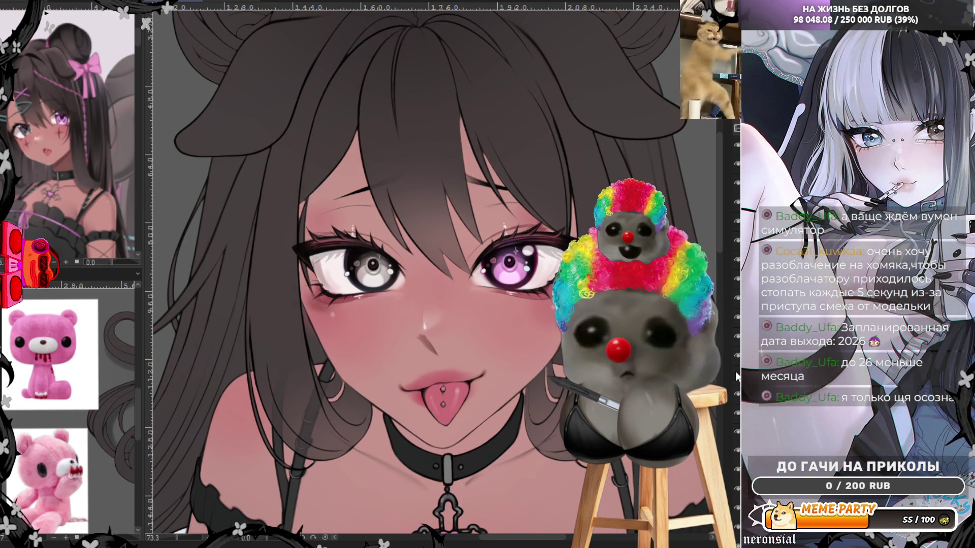
{"action": "left_click", "coordinate": [737, 376]}
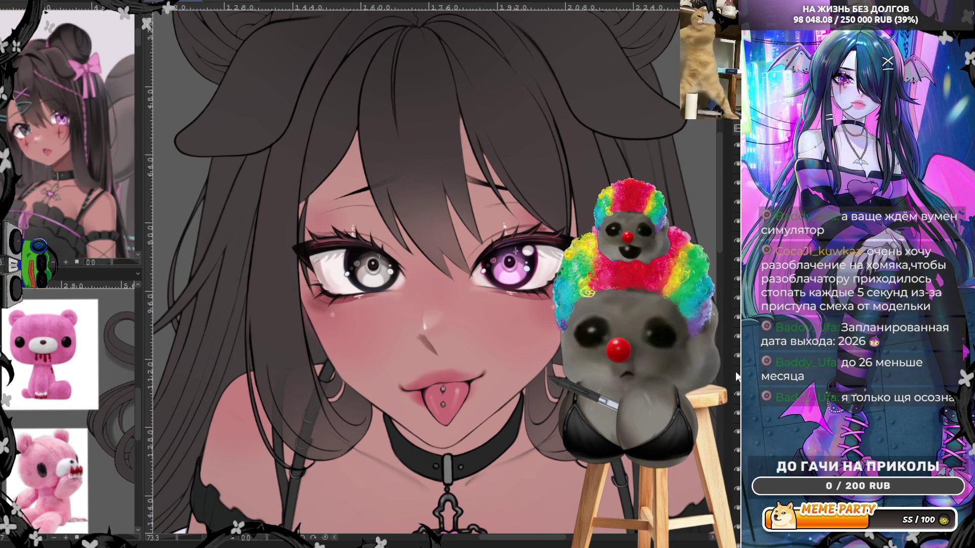
{"action": "left_click", "coordinate": [737, 377]}
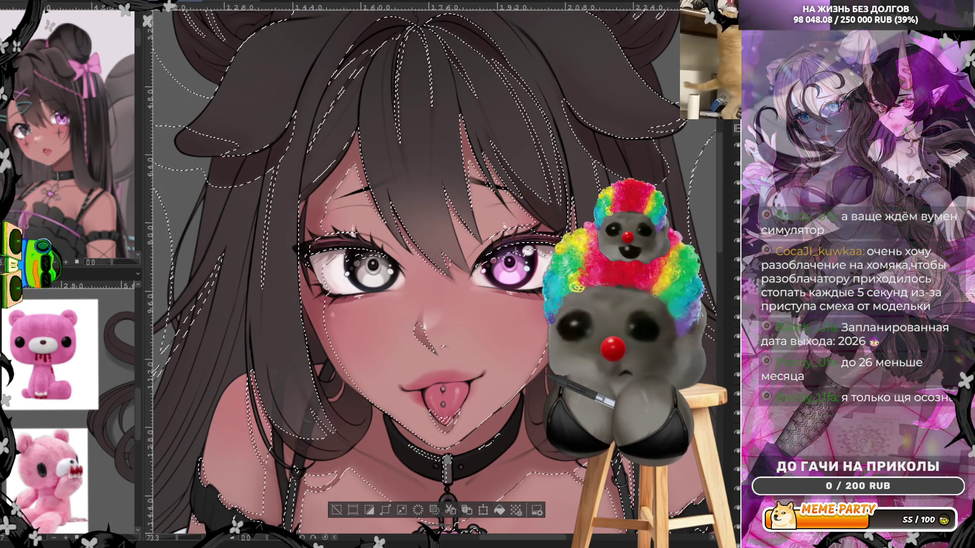
Step: Fill the background gaps with orange and keep the smoothly blended orange hair highlights
{"action": "key", "text": "alt+BackSpace"}
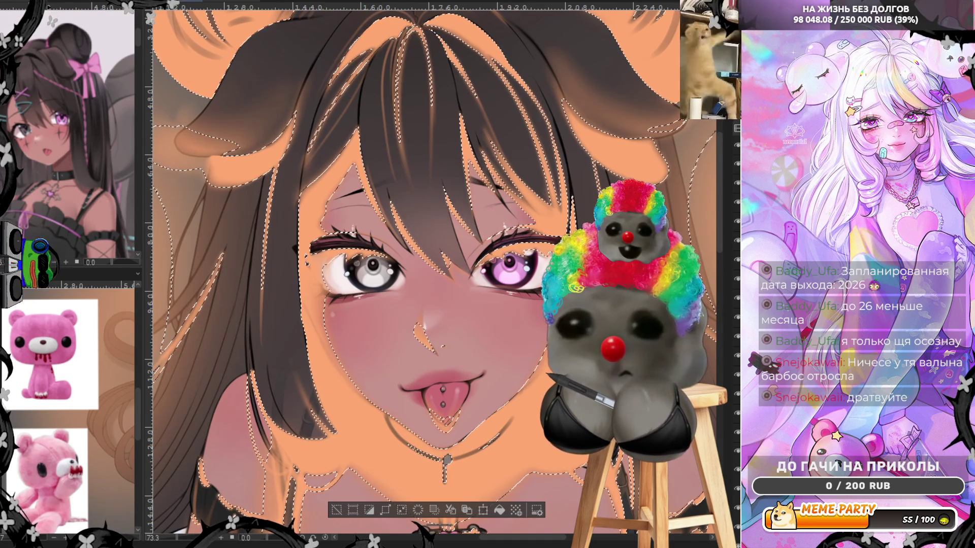
{"action": "key", "text": "ctrl+d"}
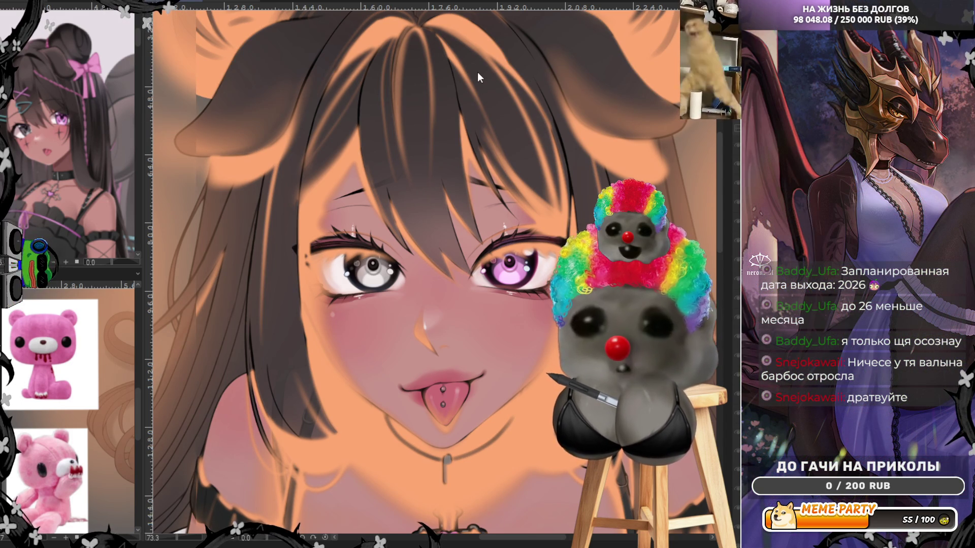
{"action": "left_click_drag", "start_coordinate": [198, 305], "coordinate": [476, 249]}
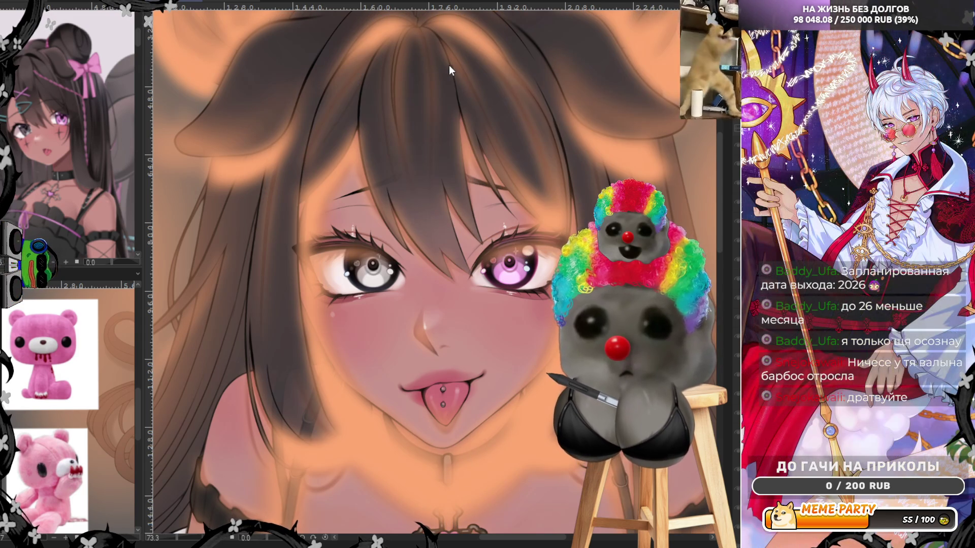
{"action": "key", "text": "ctrl+z"}
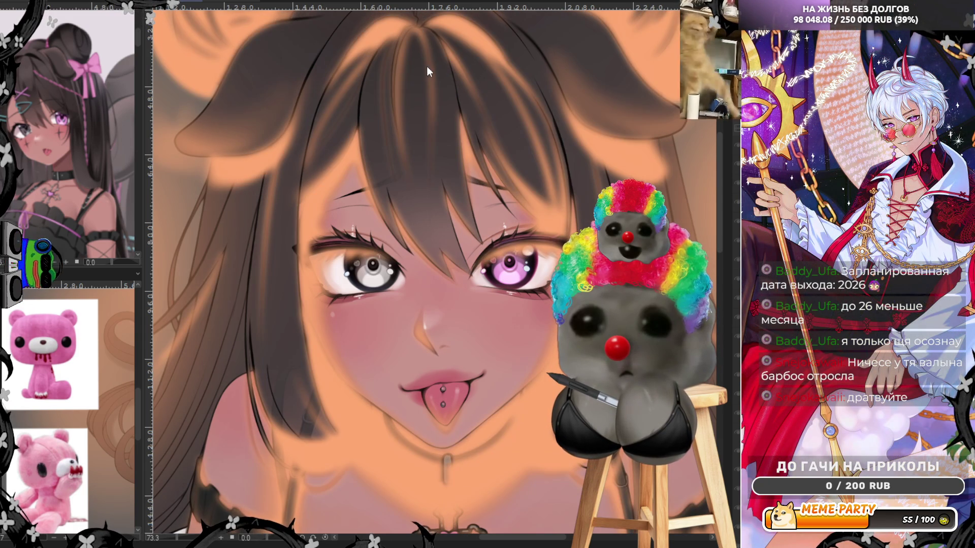
{"action": "key", "text": "ctrl+z"}
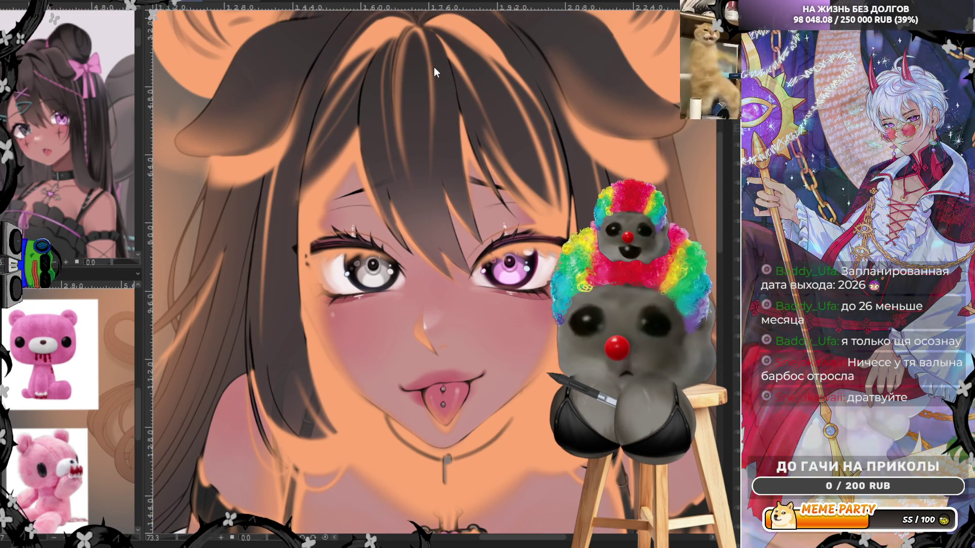
{"action": "key", "text": "ctrl+y"}
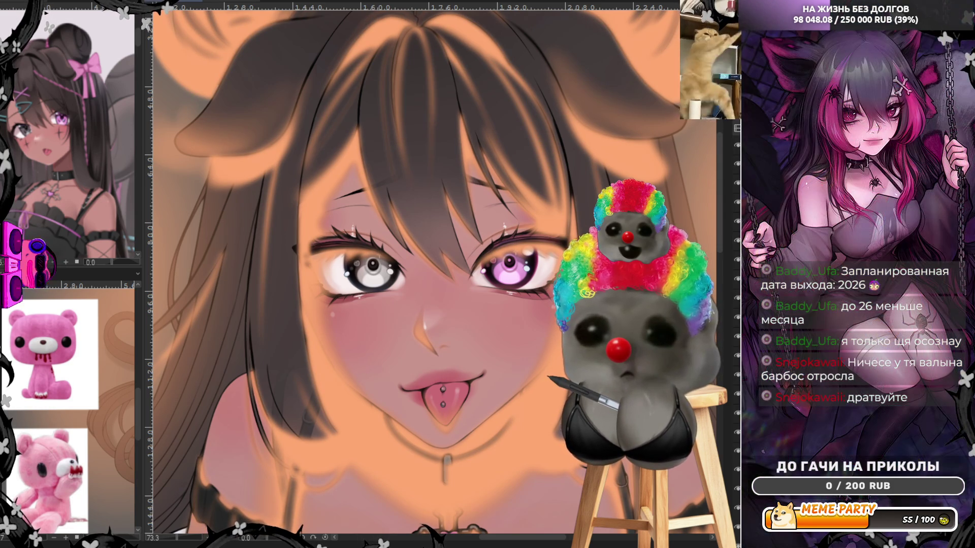
Step: Select the orange background around the character, delete the fill and deselect
{"action": "key", "text": "ctrl+shift+i"}
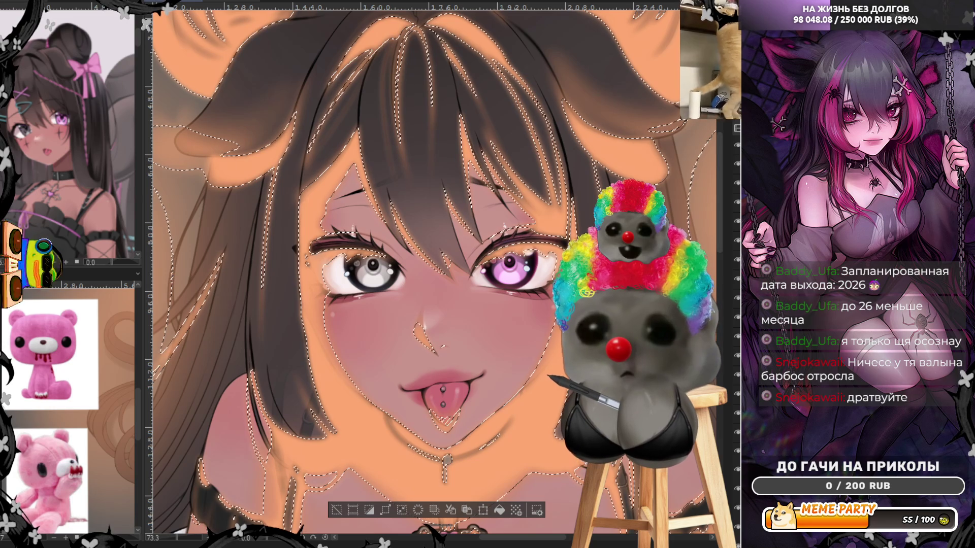
{"action": "key", "text": "Delete"}
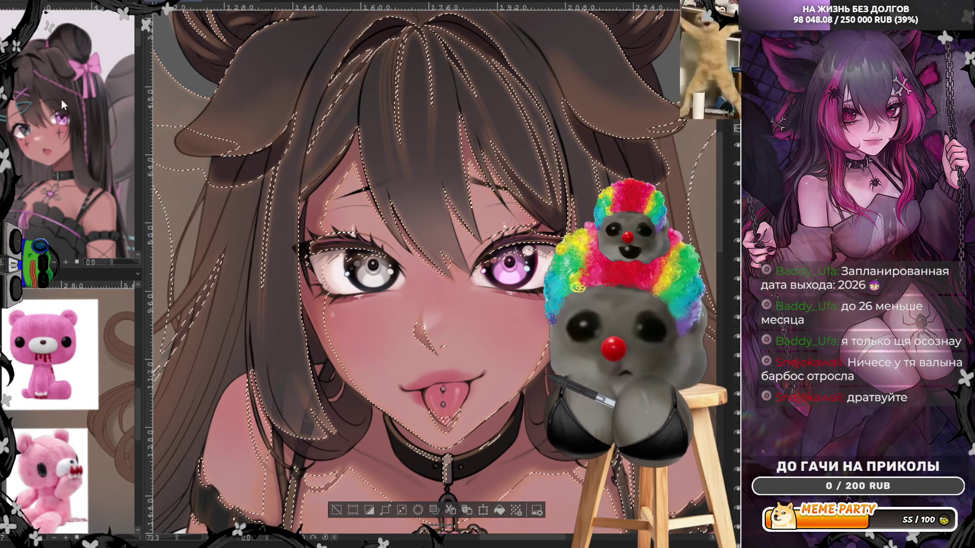
{"action": "key", "text": "ctrl+d"}
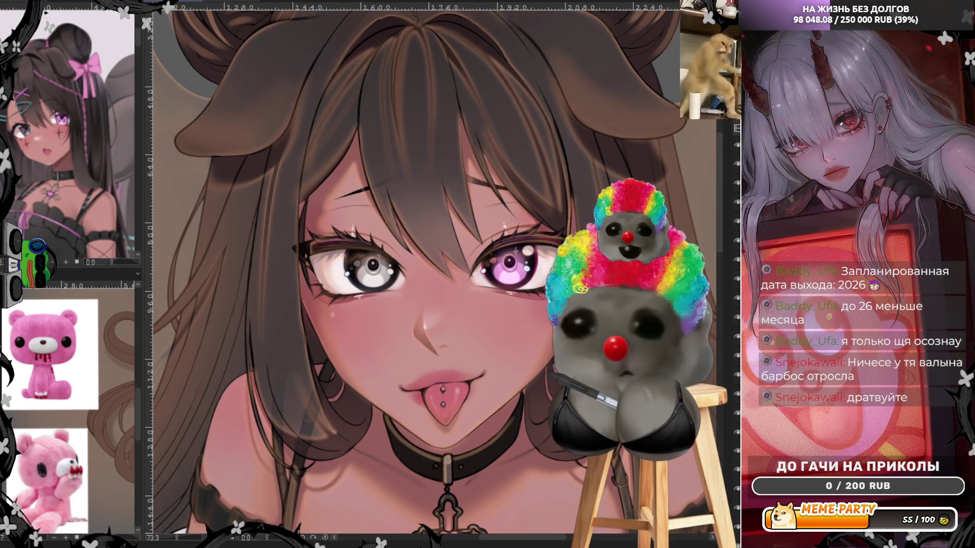
{"action": "scroll", "coordinate": [377, 185], "scroll_direction": "down", "scroll_amount": 3}
{"action": "scroll", "coordinate": [378, 185], "scroll_direction": "down", "scroll_amount": 2}
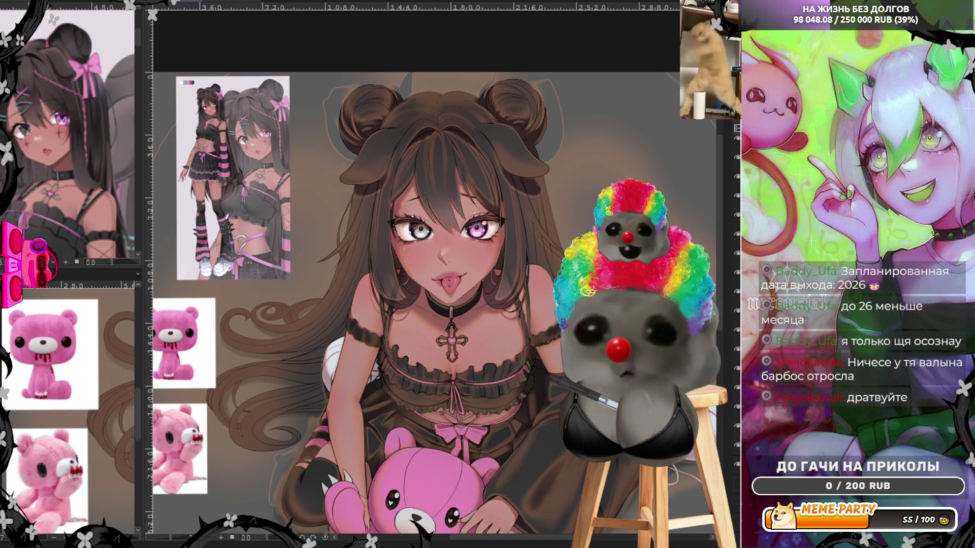
{"action": "scroll", "coordinate": [427, 306], "scroll_direction": "up", "scroll_amount": 1}
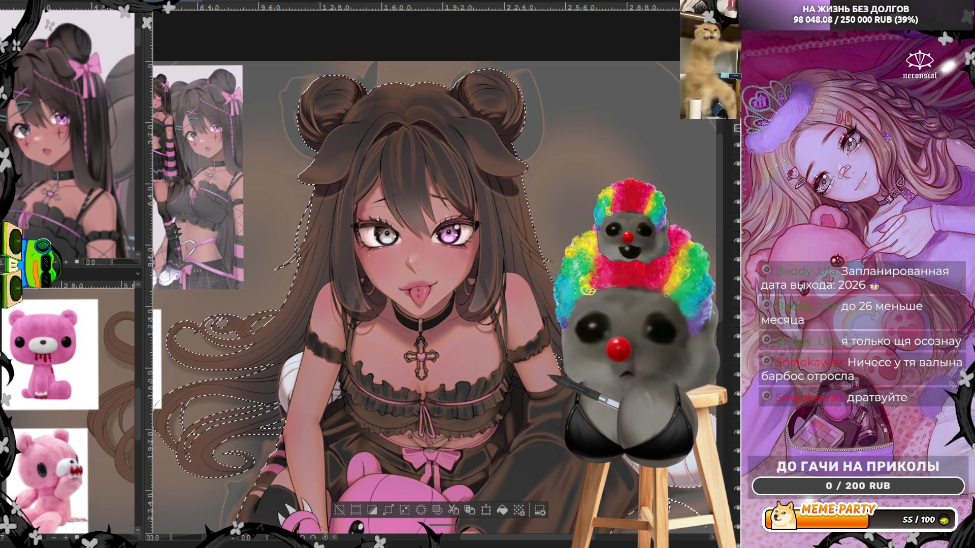
Step: Clear the area outside the girl to flat grey, then darken her hair toward grey-brown
{"action": "key", "text": "Delete"}
{"action": "key", "text": "ctrl+d"}
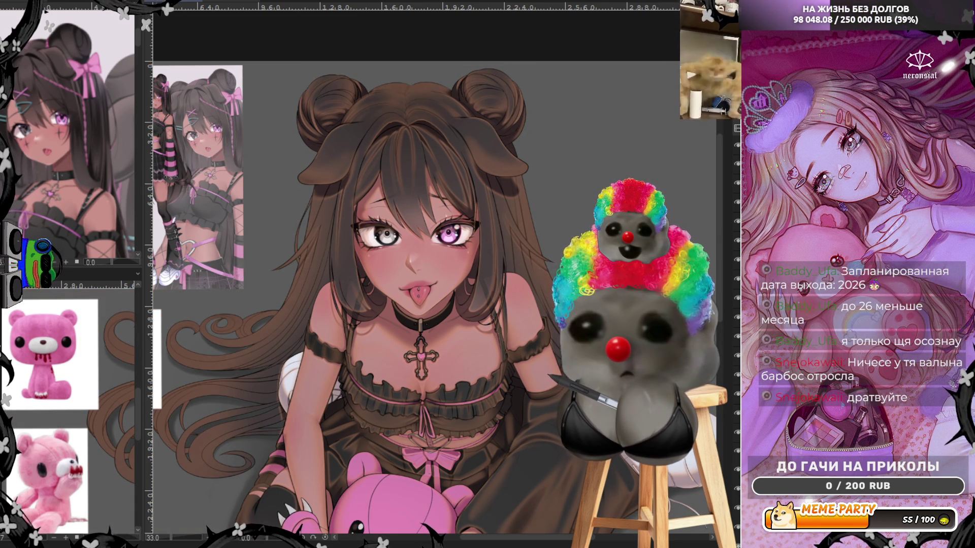
{"action": "key", "text": "ctrl+z"}
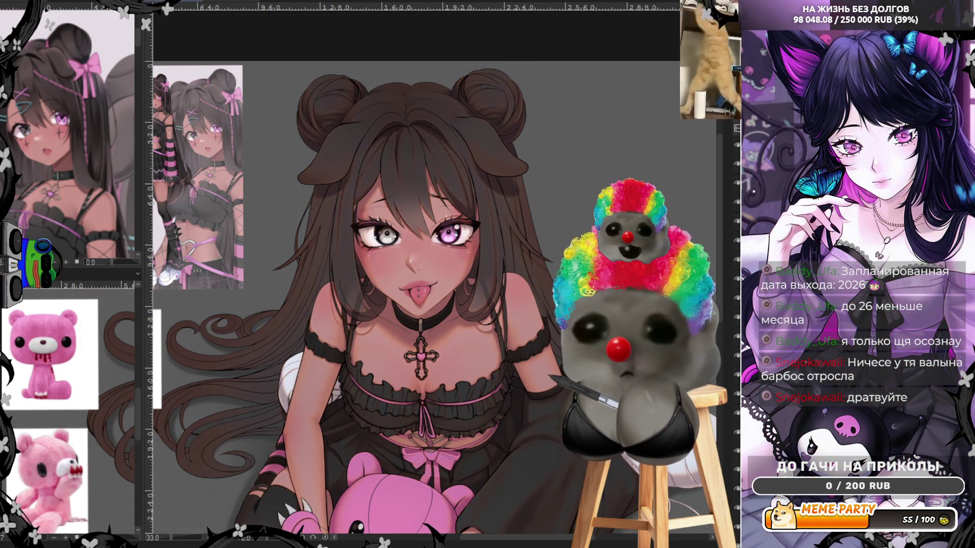
{"action": "scroll", "coordinate": [396, 115], "scroll_direction": "up", "scroll_amount": 1}
{"action": "scroll", "coordinate": [396, 116], "scroll_direction": "up", "scroll_amount": 1}
{"action": "scroll", "coordinate": [395, 116], "scroll_direction": "up", "scroll_amount": 1}
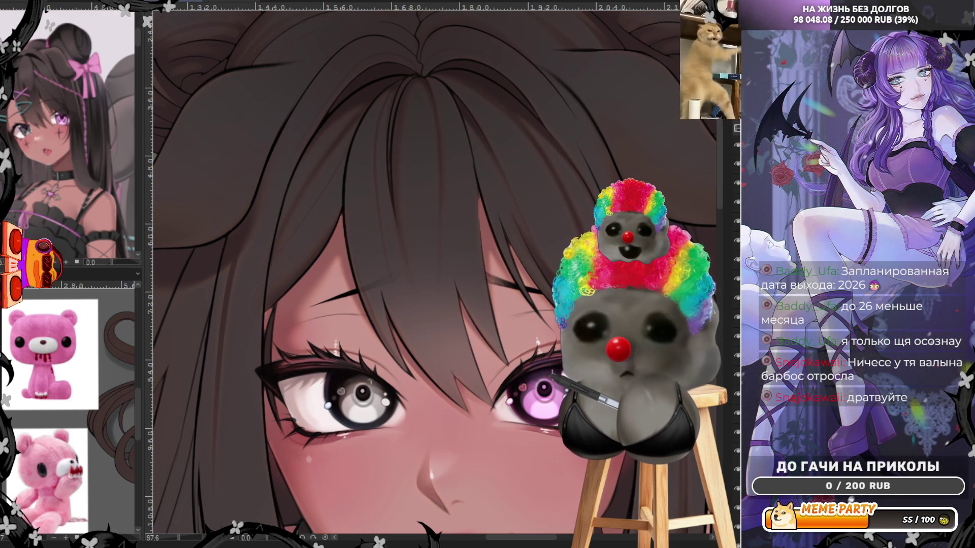
{"action": "scroll", "coordinate": [532, 164], "scroll_direction": "down", "scroll_amount": 2}
{"action": "scroll", "coordinate": [531, 163], "scroll_direction": "up", "scroll_amount": 1}
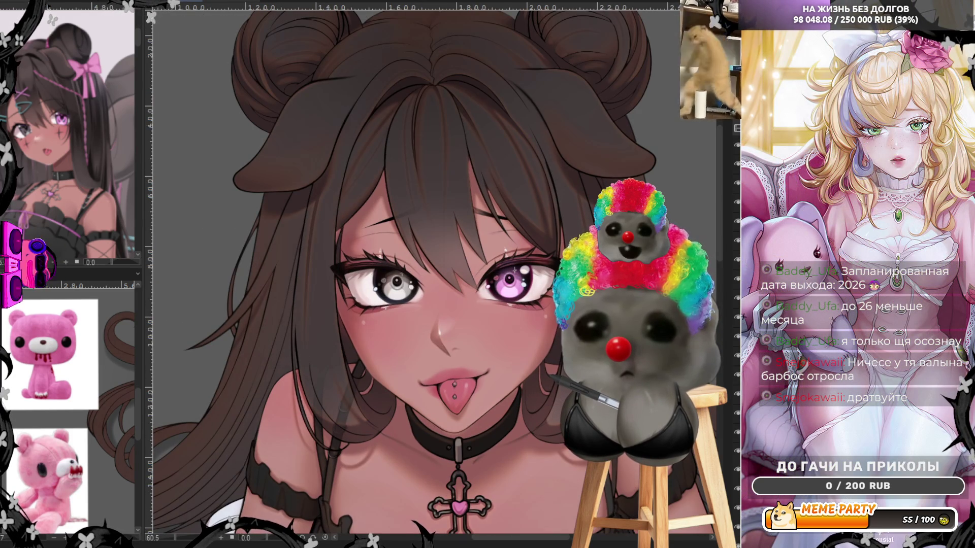
{"action": "scroll", "coordinate": [377, 115], "scroll_direction": "down", "scroll_amount": 1}
{"action": "scroll", "coordinate": [377, 114], "scroll_direction": "down", "scroll_amount": 2}
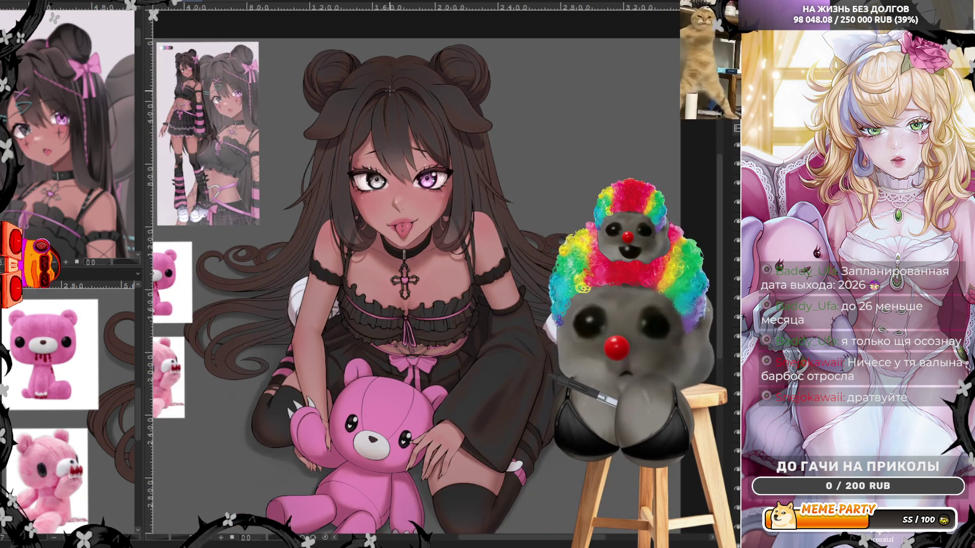
{"action": "scroll", "coordinate": [358, 168], "scroll_direction": "up", "scroll_amount": 1}
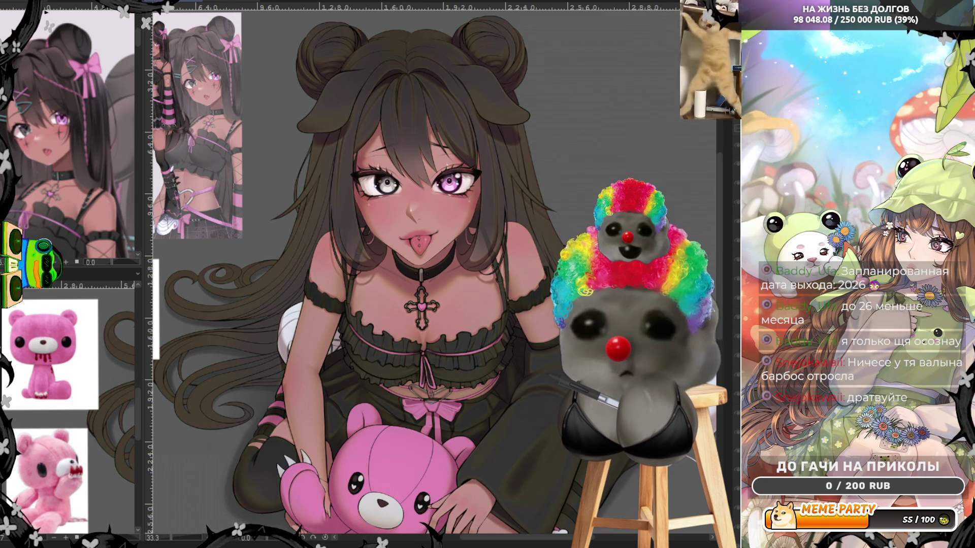
Step: Revert the olive tint so hair and outfit return to neutral dark brown
{"action": "key", "text": "ctrl+z"}
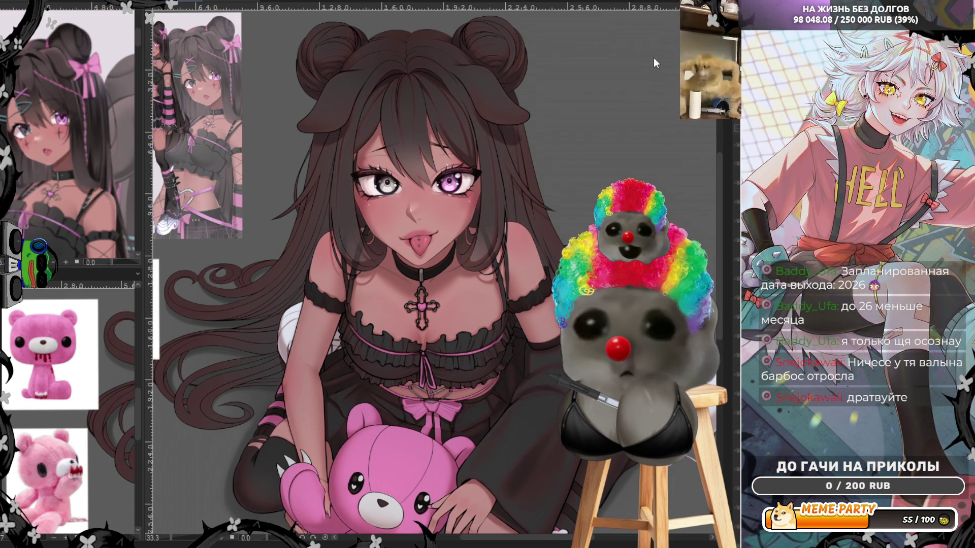
{"action": "scroll", "coordinate": [425, 31], "scroll_direction": "up", "scroll_amount": 2}
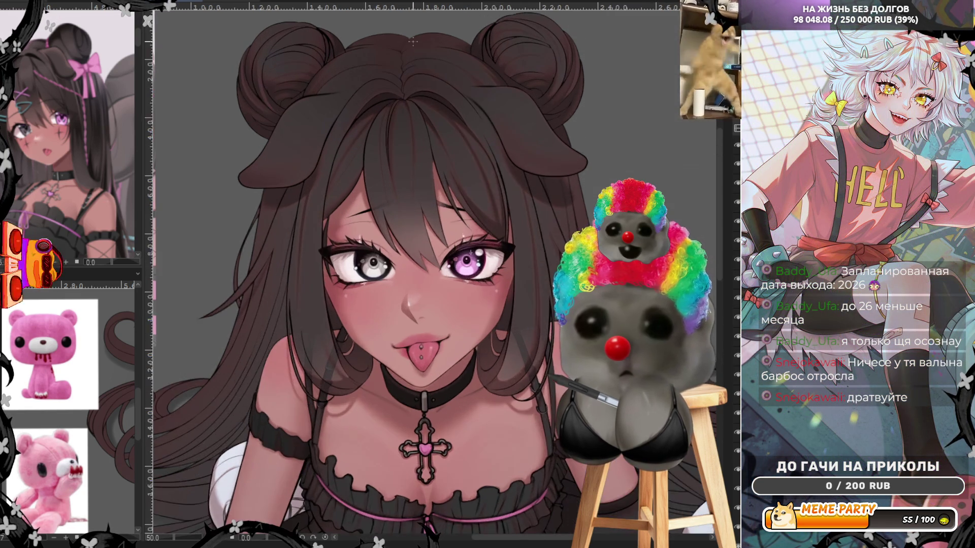
{"action": "scroll", "coordinate": [413, 27], "scroll_direction": "up", "scroll_amount": 1}
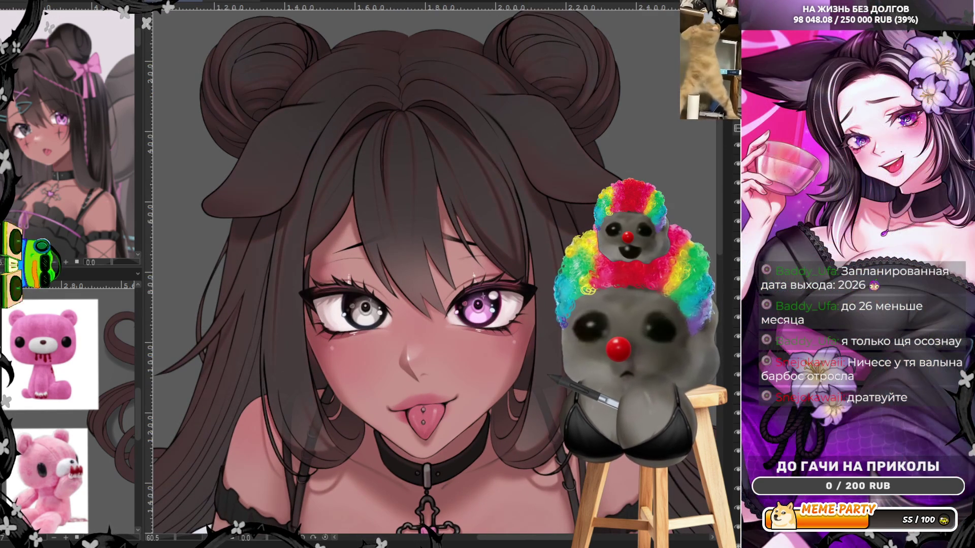
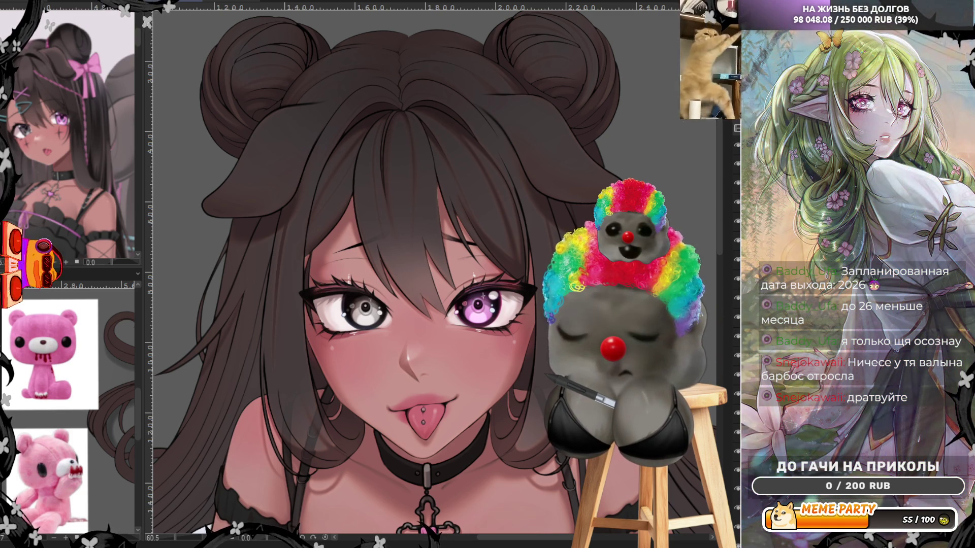
{"action": "scroll", "coordinate": [361, 376], "scroll_direction": "up", "scroll_amount": 1}
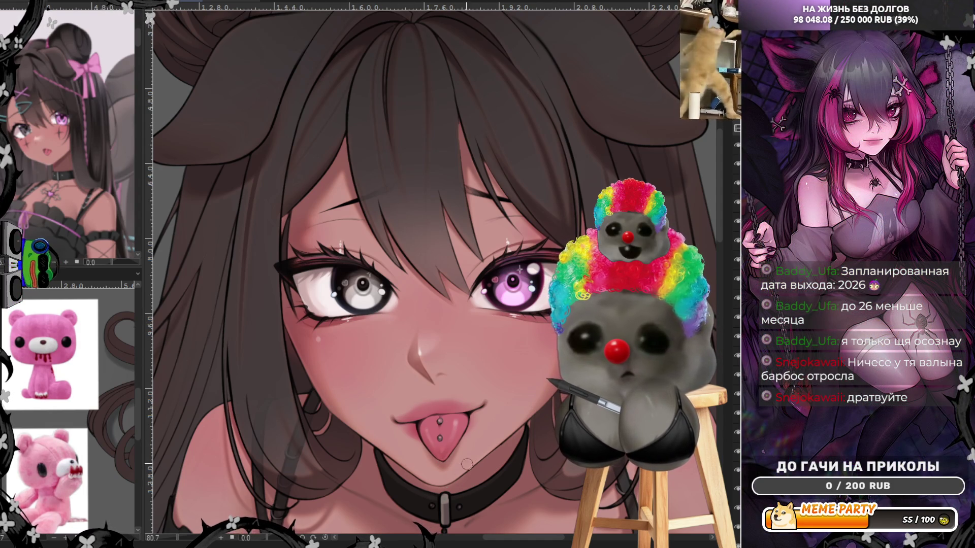
Step: Draw a dark strap line running down from the girl's shoulder
{"action": "left_click_drag", "start_coordinate": [420, 395], "coordinate": [473, 202]}
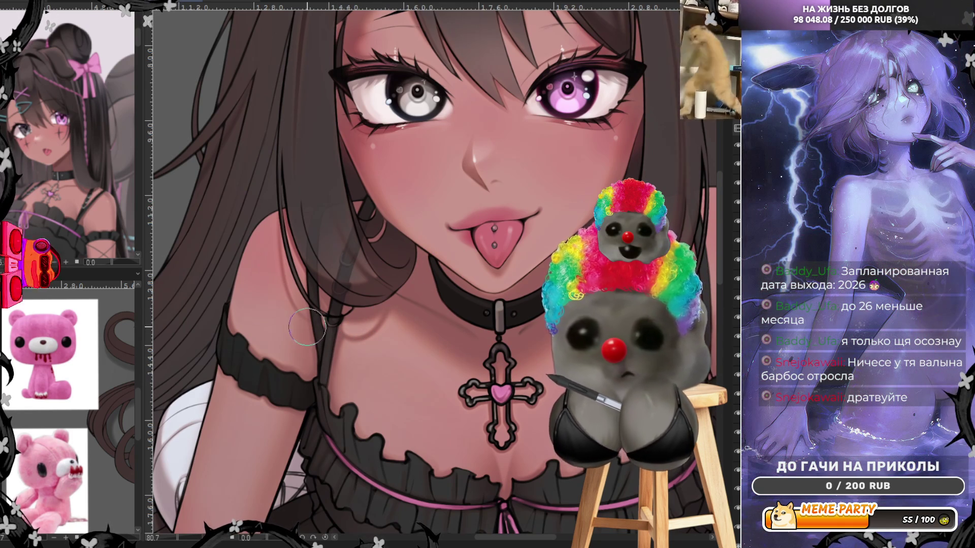
{"action": "left_click_drag", "start_coordinate": [716, 267], "coordinate": [560, 235]}
{"action": "left_click_drag", "start_coordinate": [508, 311], "coordinate": [552, 400]}
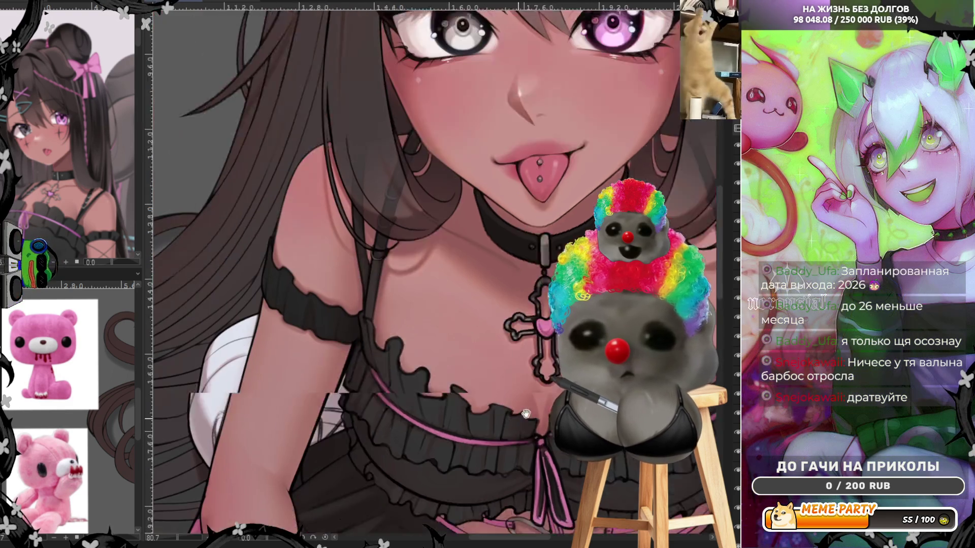
Step: Pan across the torso, pink bear, legs and bow to inspect the shading
{"action": "left_click_drag", "start_coordinate": [152, 381], "coordinate": [406, 301]}
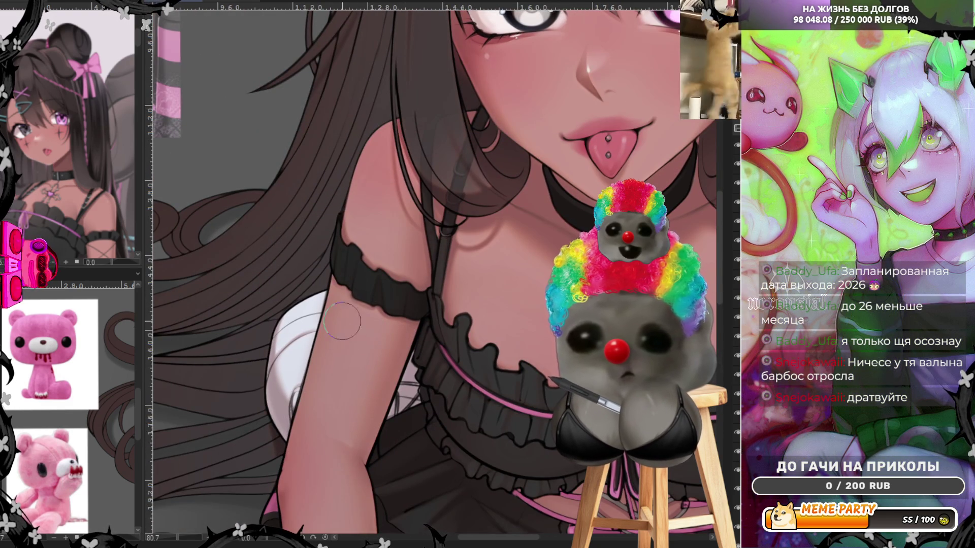
{"action": "left_click_drag", "start_coordinate": [297, 467], "coordinate": [308, 280]}
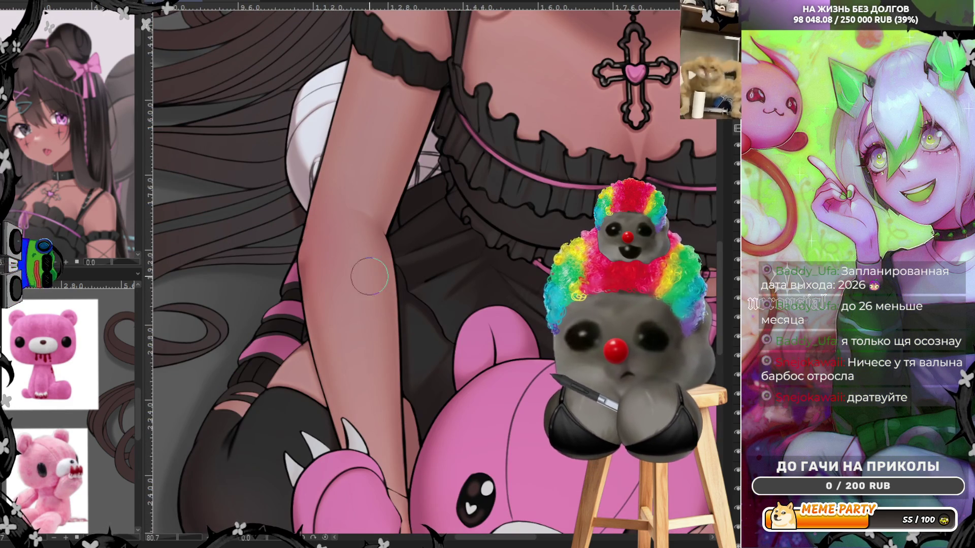
{"action": "mouse_move", "coordinate": [883, 317]}
{"action": "left_mouse_down"}
{"action": "mouse_move", "coordinate": [563, 335]}
{"action": "mouse_move", "coordinate": [491, 280]}
{"action": "mouse_move", "coordinate": [572, 177]}
{"action": "left_mouse_up"}
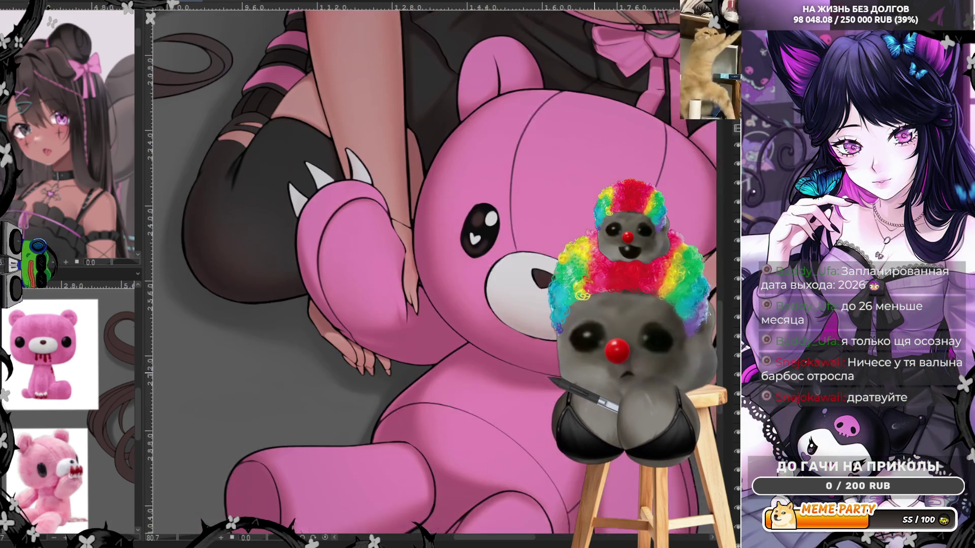
{"action": "left_click_drag", "start_coordinate": [564, 480], "coordinate": [420, 440]}
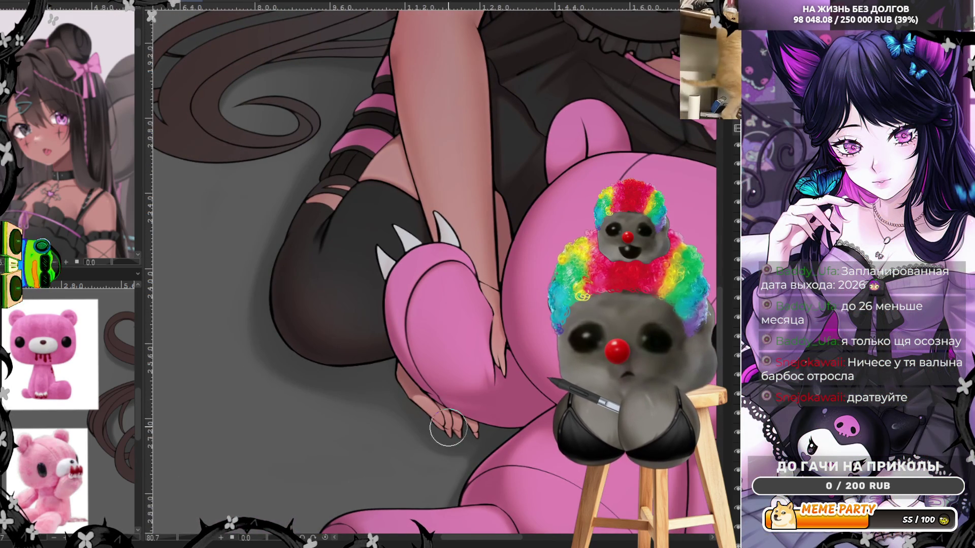
{"action": "scroll", "coordinate": [450, 419], "scroll_direction": "up", "scroll_amount": 3}
{"action": "scroll", "coordinate": [461, 401], "scroll_direction": "up", "scroll_amount": 2}
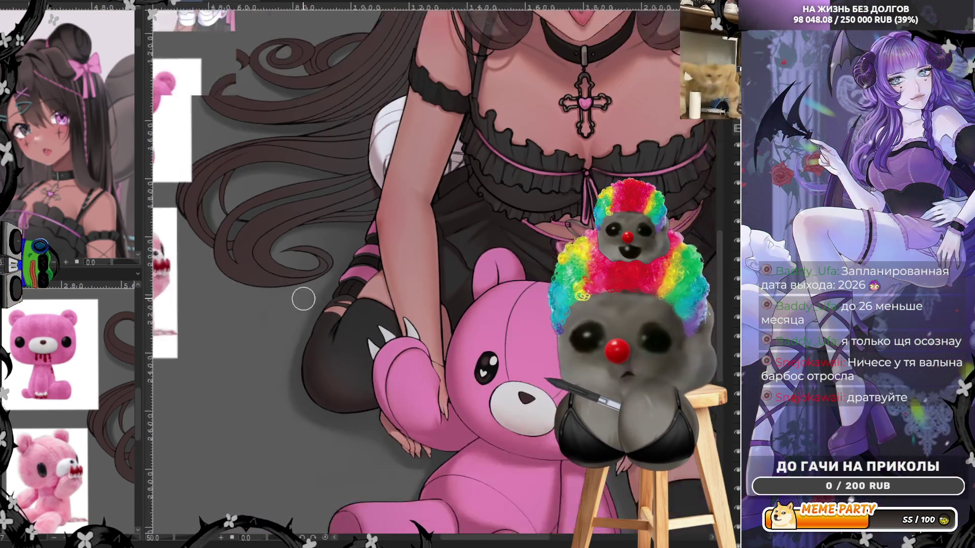
{"action": "left_click_drag", "start_coordinate": [437, 425], "coordinate": [402, 392]}
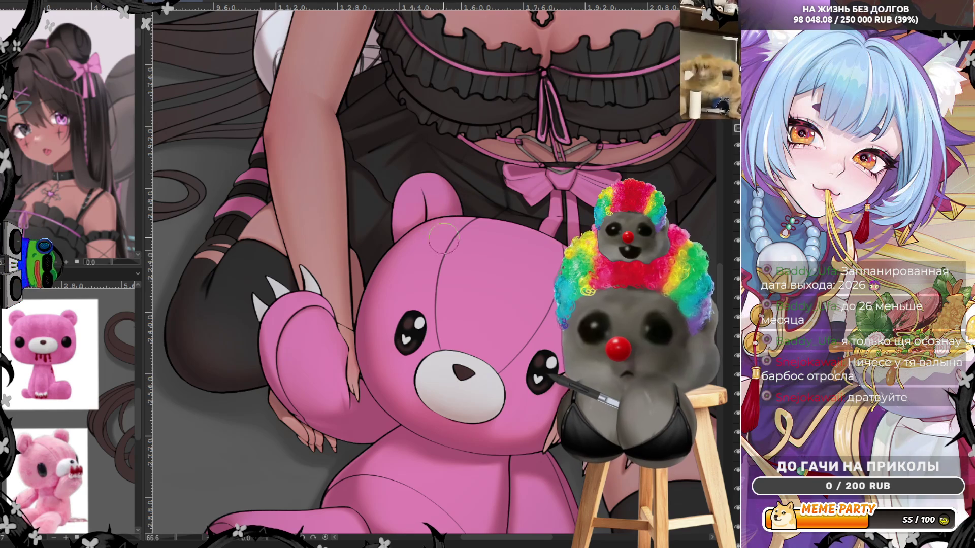
{"action": "left_click_drag", "start_coordinate": [431, 443], "coordinate": [468, 288]}
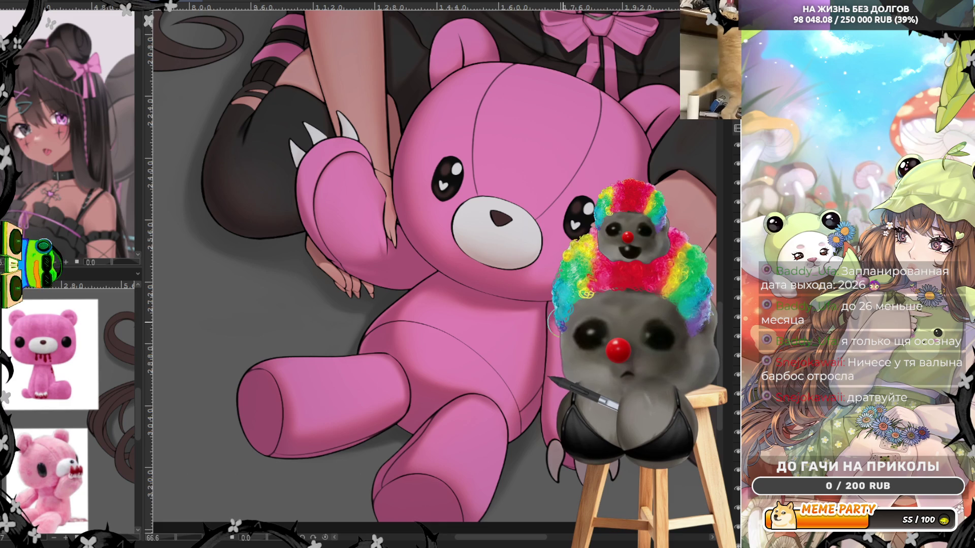
{"action": "left_click_drag", "start_coordinate": [555, 323], "coordinate": [486, 420]}
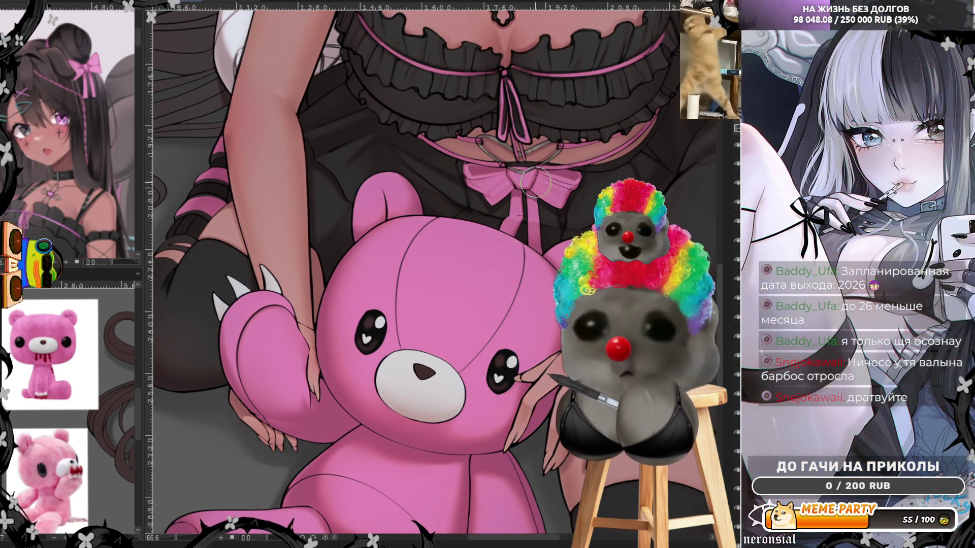
{"action": "left_click_drag", "start_coordinate": [601, 515], "coordinate": [482, 344]}
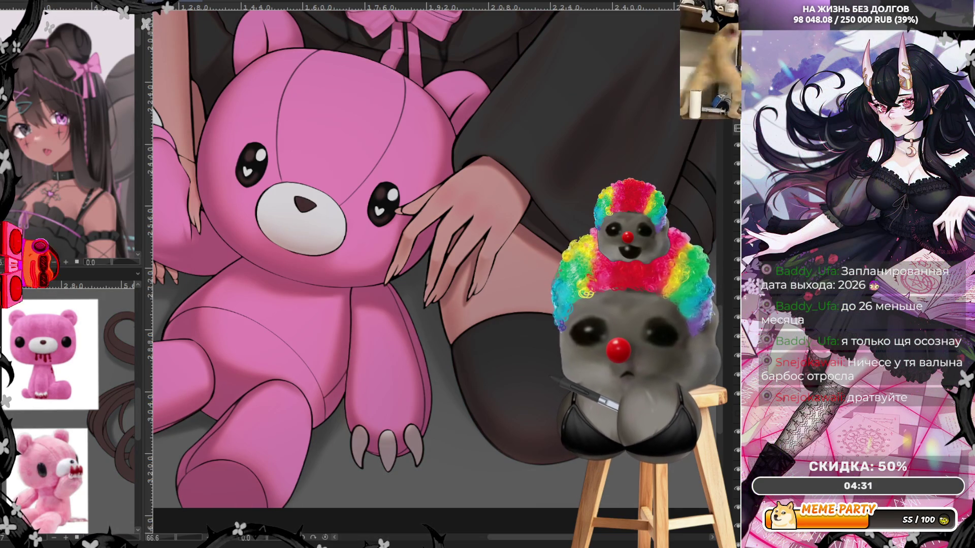
{"action": "key", "text": "ctrl+y"}
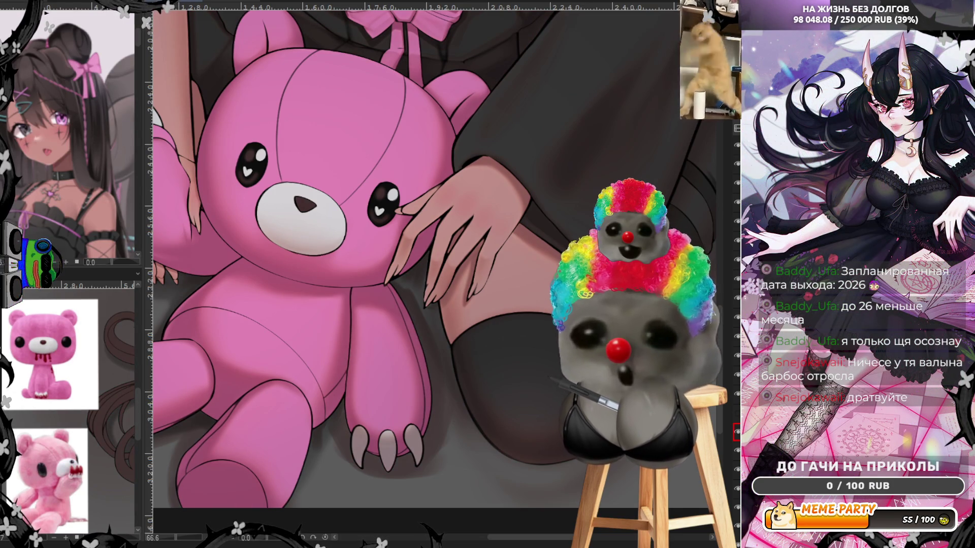
{"action": "key", "text": "ctrl+z"}
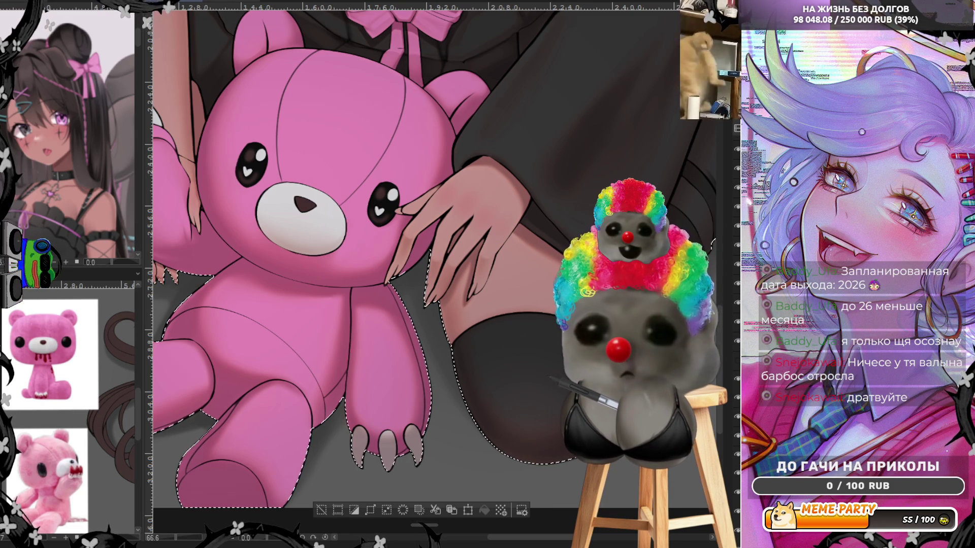
Step: Deselect the marching-ants selection around the bear and stocking with Ctrl+D
{"action": "key", "text": "ctrl+d"}
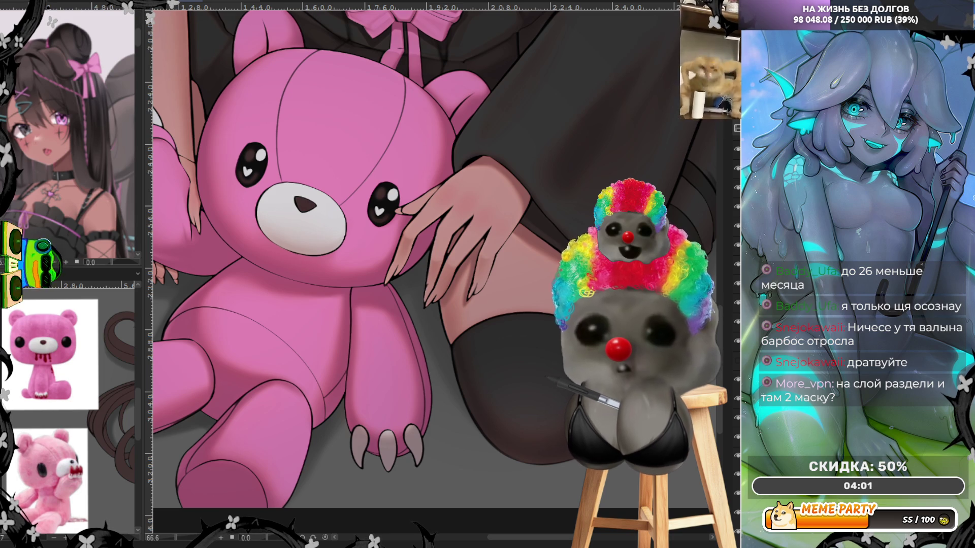
{"action": "scroll", "coordinate": [469, 310], "scroll_direction": "down", "scroll_amount": 3}
{"action": "scroll", "coordinate": [469, 310], "scroll_direction": "up", "scroll_amount": 1}
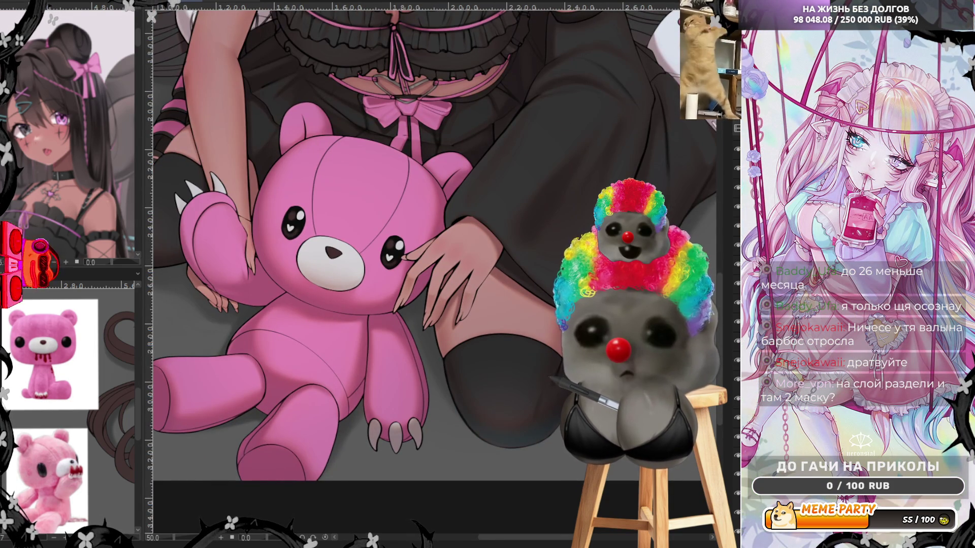
{"action": "scroll", "coordinate": [644, 400], "scroll_direction": "up", "scroll_amount": 1}
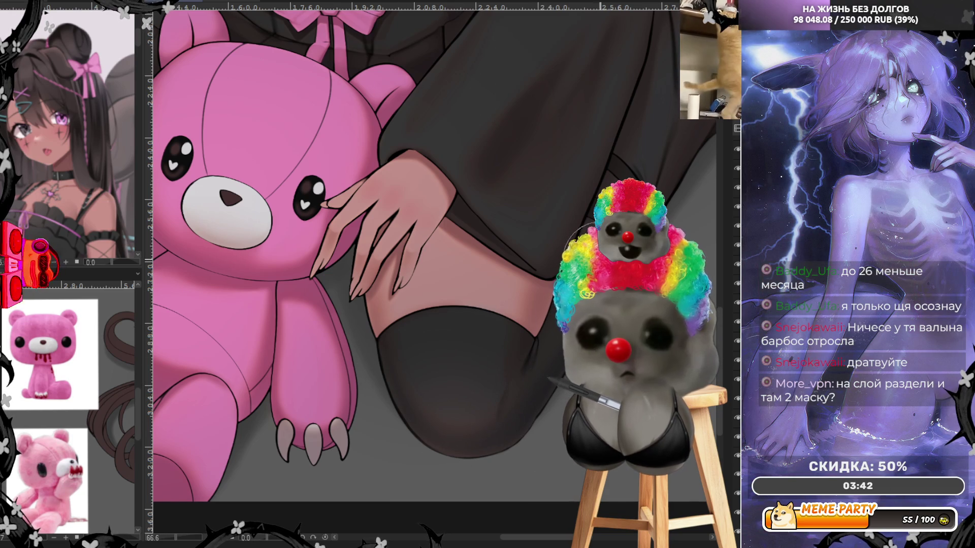
{"action": "left_click_drag", "start_coordinate": [552, 219], "coordinate": [494, 370]}
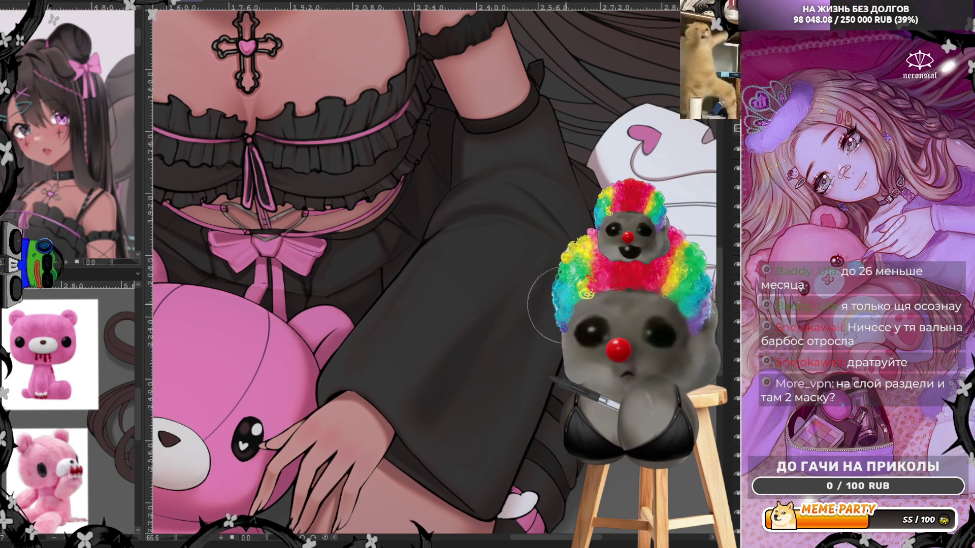
{"action": "scroll", "coordinate": [372, 265], "scroll_direction": "down", "scroll_amount": 3}
{"action": "scroll", "coordinate": [373, 264], "scroll_direction": "up", "scroll_amount": 3}
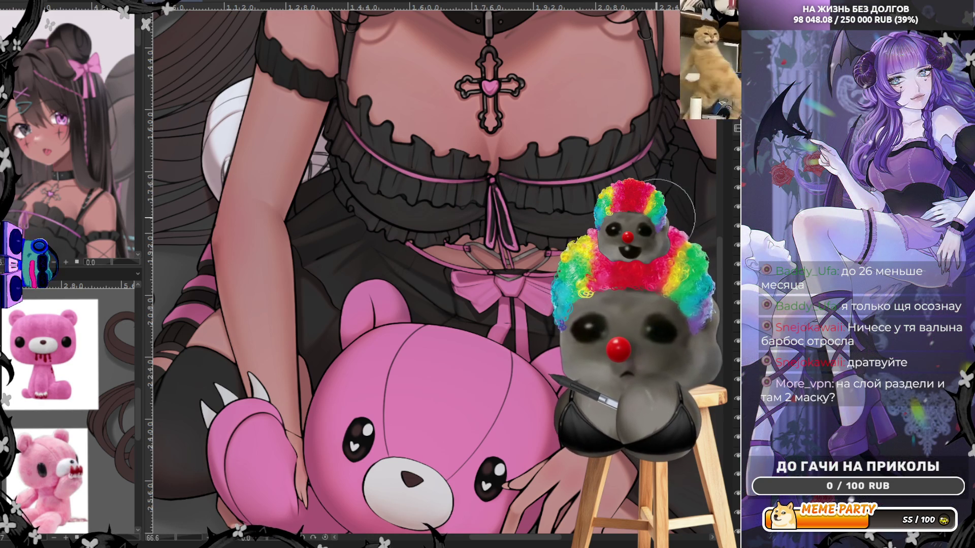
{"action": "scroll", "coordinate": [315, 229], "scroll_direction": "down", "scroll_amount": 3}
{"action": "scroll", "coordinate": [316, 229], "scroll_direction": "left", "scroll_amount": 4}
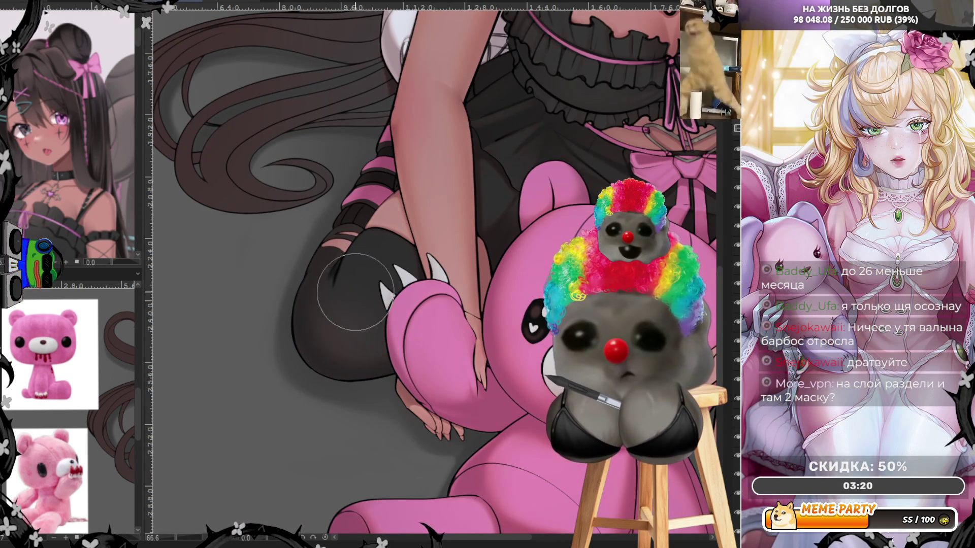
{"action": "left_click_drag", "start_coordinate": [467, 96], "coordinate": [299, 391]}
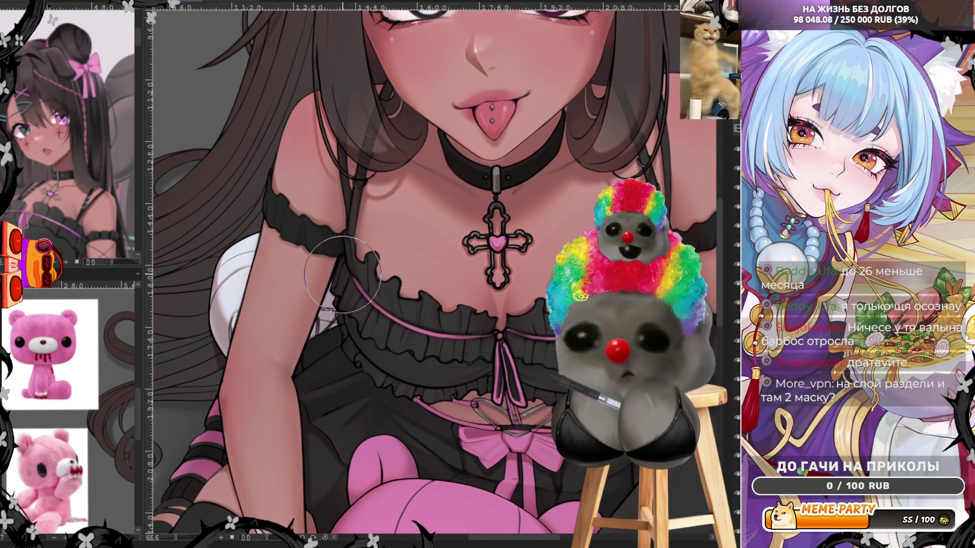
{"action": "left_click_drag", "start_coordinate": [501, 339], "coordinate": [288, 335]}
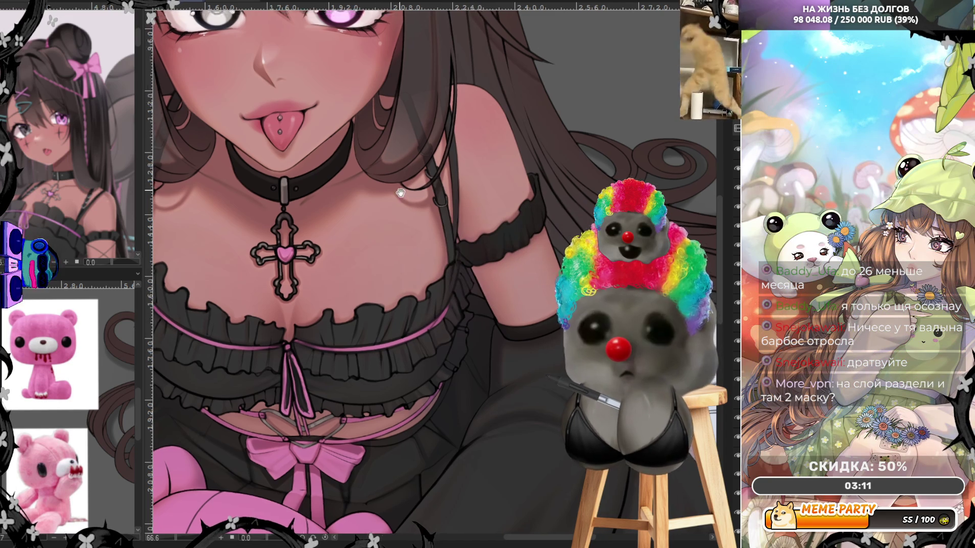
{"action": "left_click_drag", "start_coordinate": [502, 208], "coordinate": [477, 305]}
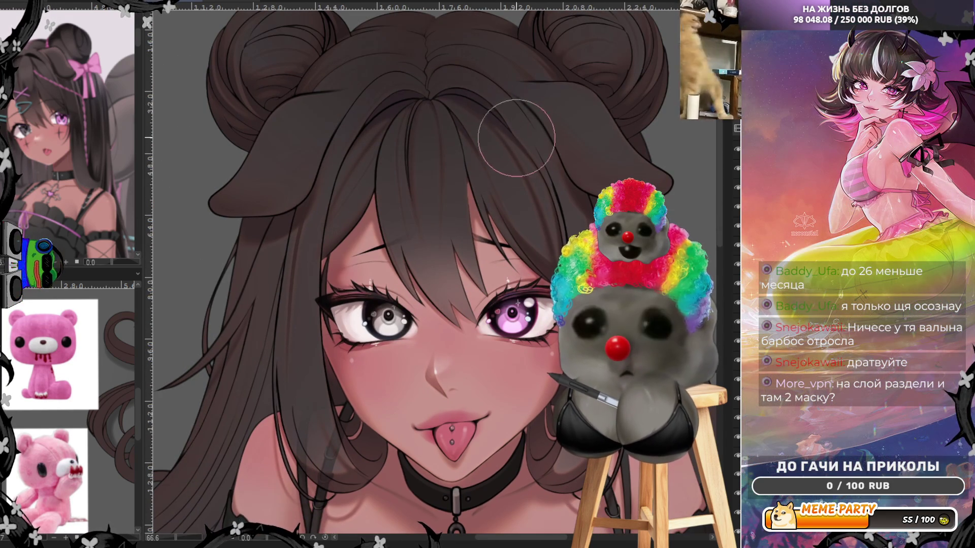
{"action": "left_click_drag", "start_coordinate": [453, 91], "coordinate": [461, 277]}
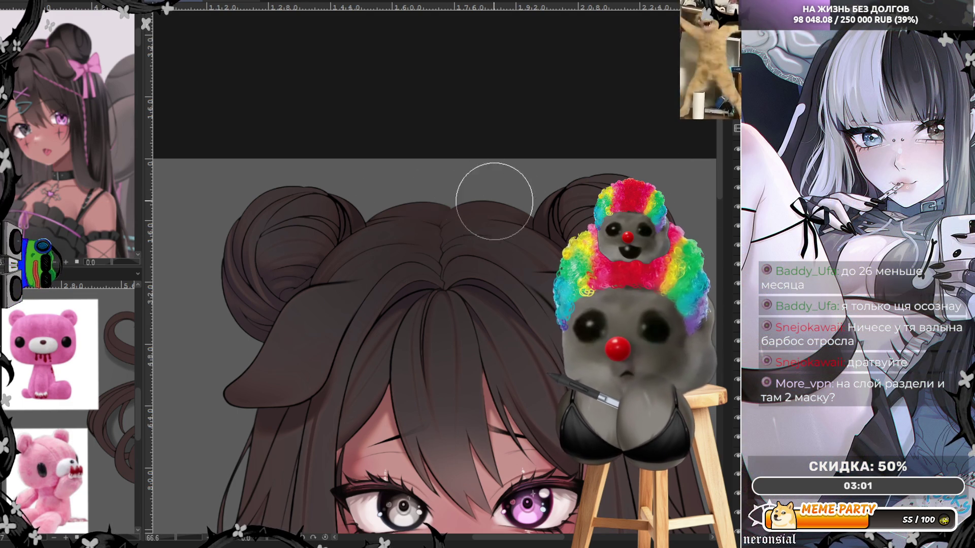
{"action": "scroll", "coordinate": [402, 175], "scroll_direction": "down", "scroll_amount": 2}
{"action": "scroll", "coordinate": [456, 138], "scroll_direction": "down", "scroll_amount": 2}
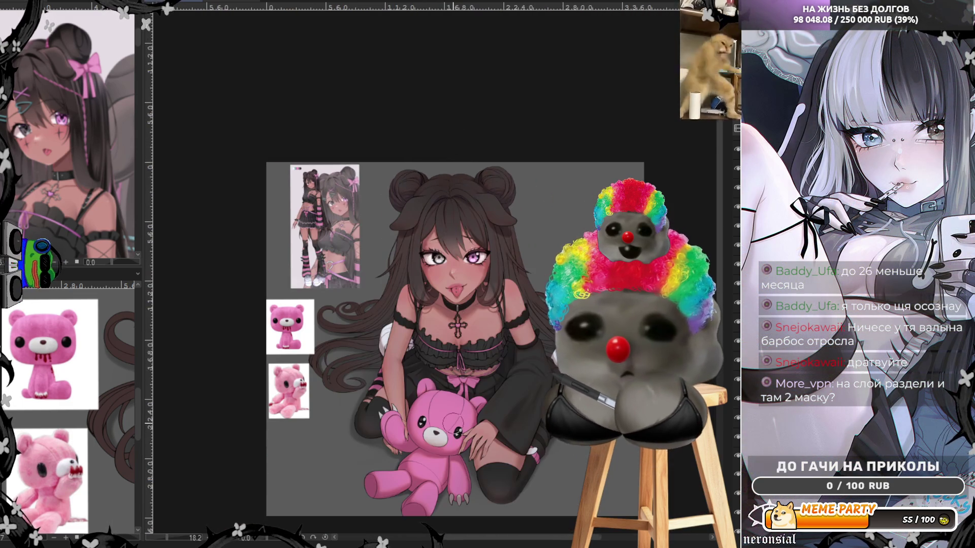
{"action": "scroll", "coordinate": [456, 424], "scroll_direction": "up", "scroll_amount": 1}
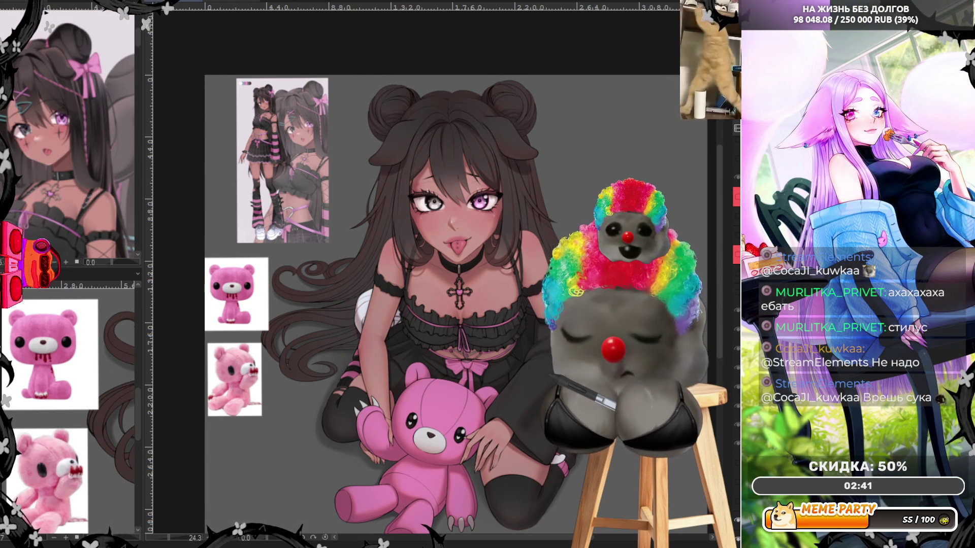
{"action": "scroll", "coordinate": [457, 228], "scroll_direction": "up", "scroll_amount": 2}
{"action": "scroll", "coordinate": [457, 229], "scroll_direction": "up", "scroll_amount": 1}
{"action": "scroll", "coordinate": [458, 228], "scroll_direction": "down", "scroll_amount": 1}
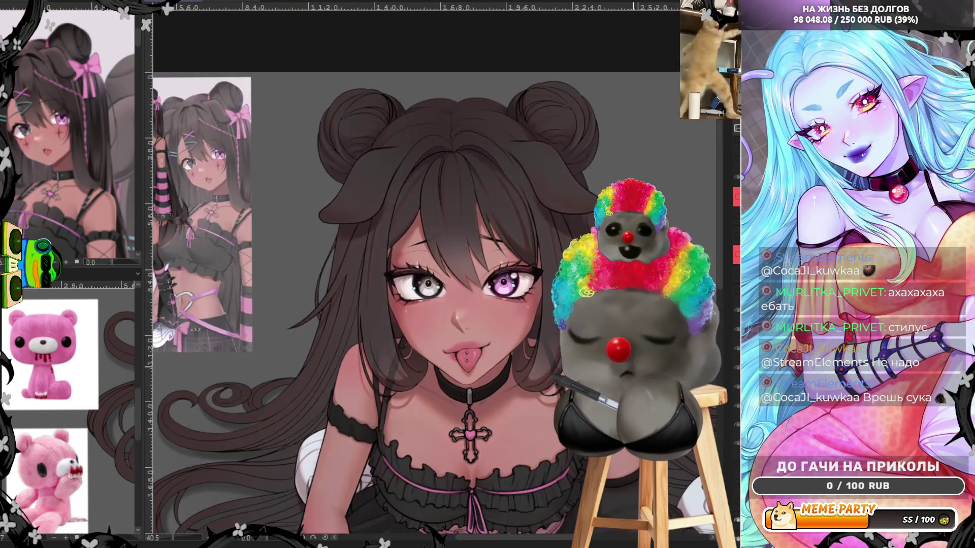
{"action": "scroll", "coordinate": [437, 274], "scroll_direction": "up", "scroll_amount": 1}
{"action": "scroll", "coordinate": [439, 275], "scroll_direction": "up", "scroll_amount": 1}
{"action": "scroll", "coordinate": [438, 275], "scroll_direction": "down", "scroll_amount": 2}
{"action": "scroll", "coordinate": [437, 274], "scroll_direction": "up", "scroll_amount": 1}
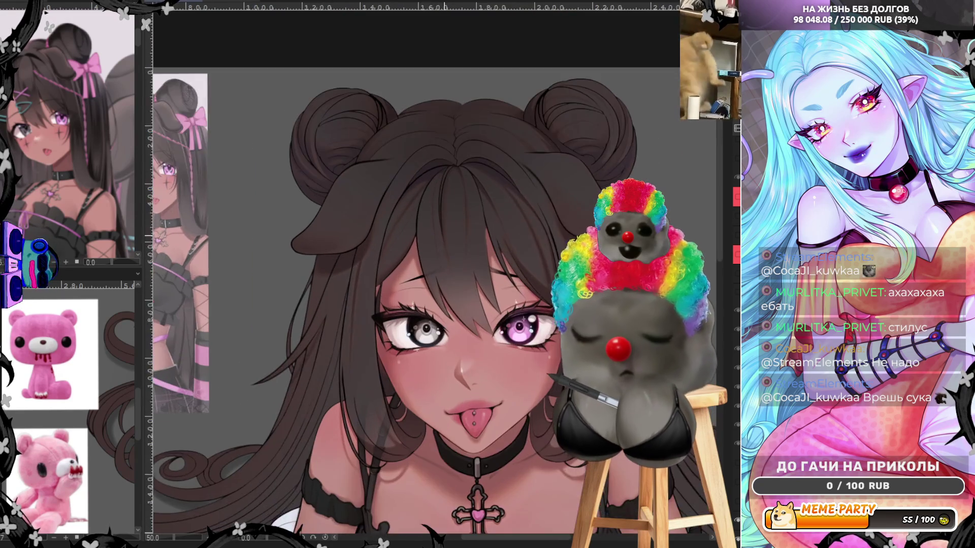
{"action": "scroll", "coordinate": [457, 229], "scroll_direction": "up", "scroll_amount": 1}
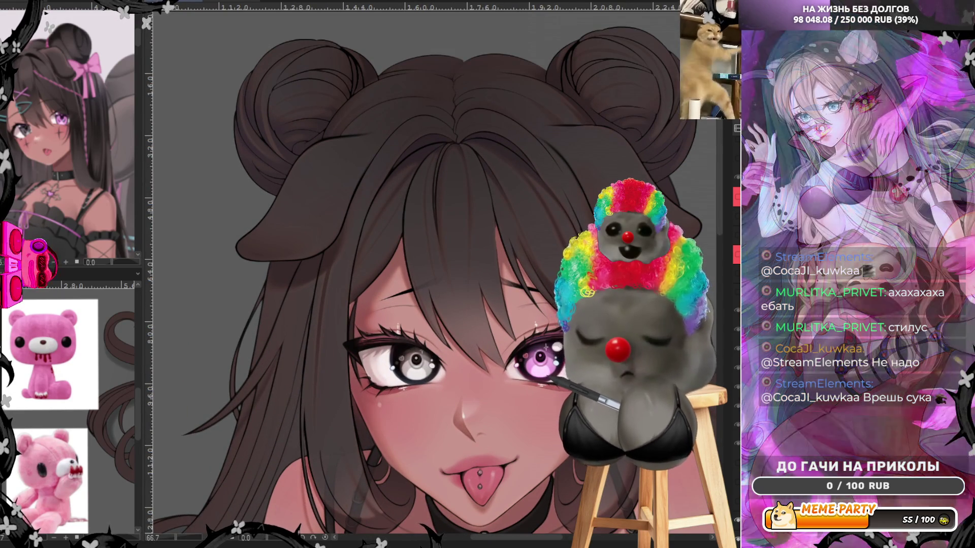
{"action": "scroll", "coordinate": [438, 275], "scroll_direction": "down", "scroll_amount": 1}
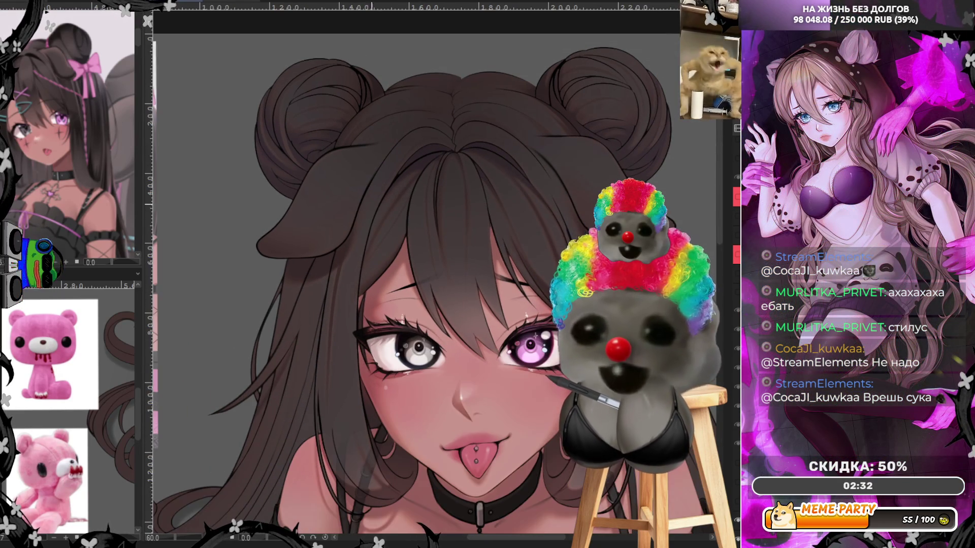
{"action": "scroll", "coordinate": [438, 274], "scroll_direction": "down", "scroll_amount": 2}
{"action": "scroll", "coordinate": [438, 274], "scroll_direction": "down", "scroll_amount": 1}
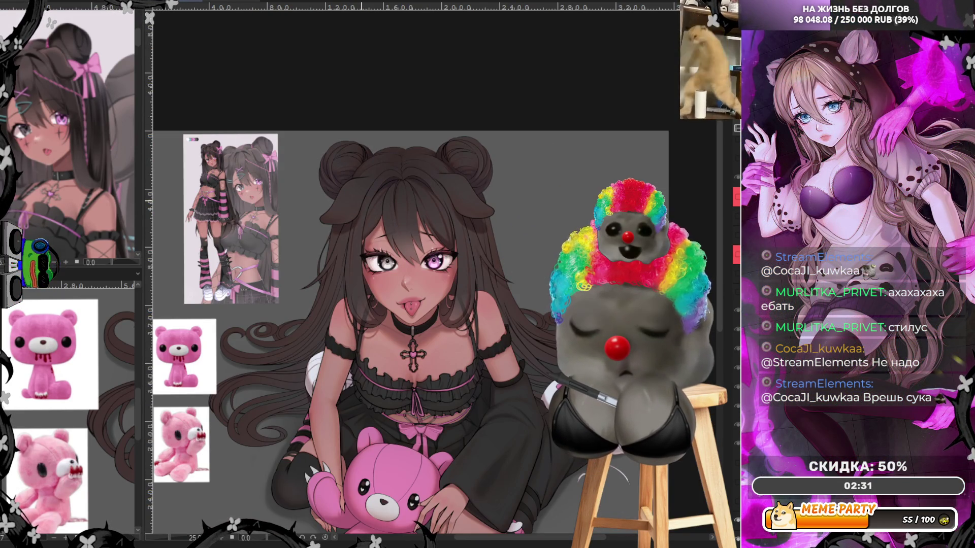
{"action": "scroll", "coordinate": [390, 315], "scroll_direction": "down", "scroll_amount": 2}
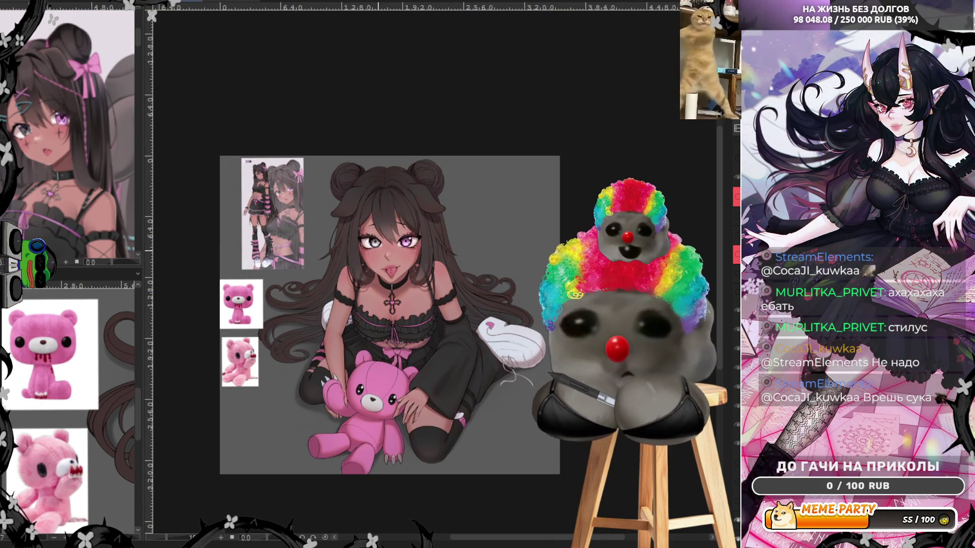
{"action": "scroll", "coordinate": [373, 253], "scroll_direction": "up", "scroll_amount": 2}
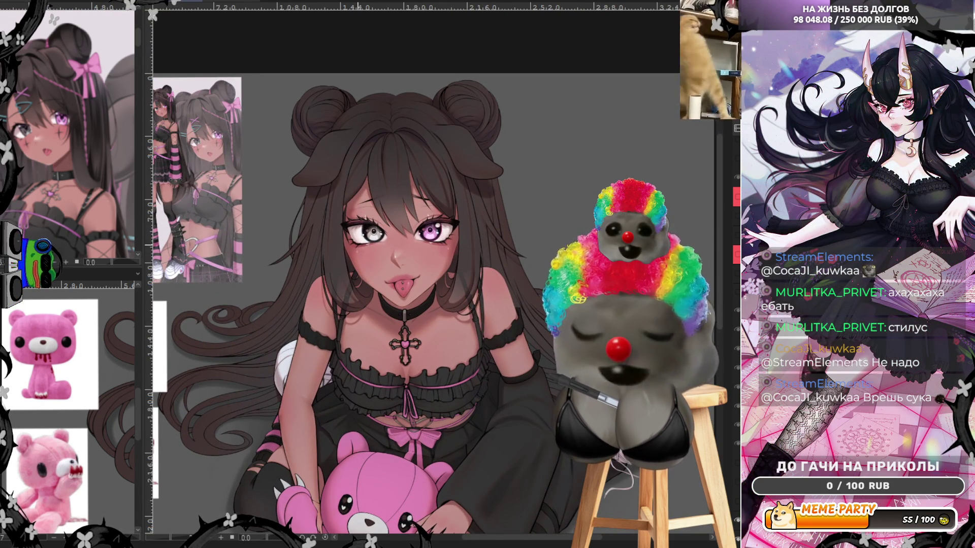
{"action": "scroll", "coordinate": [405, 150], "scroll_direction": "up", "scroll_amount": 1}
{"action": "scroll", "coordinate": [406, 150], "scroll_direction": "up", "scroll_amount": 1}
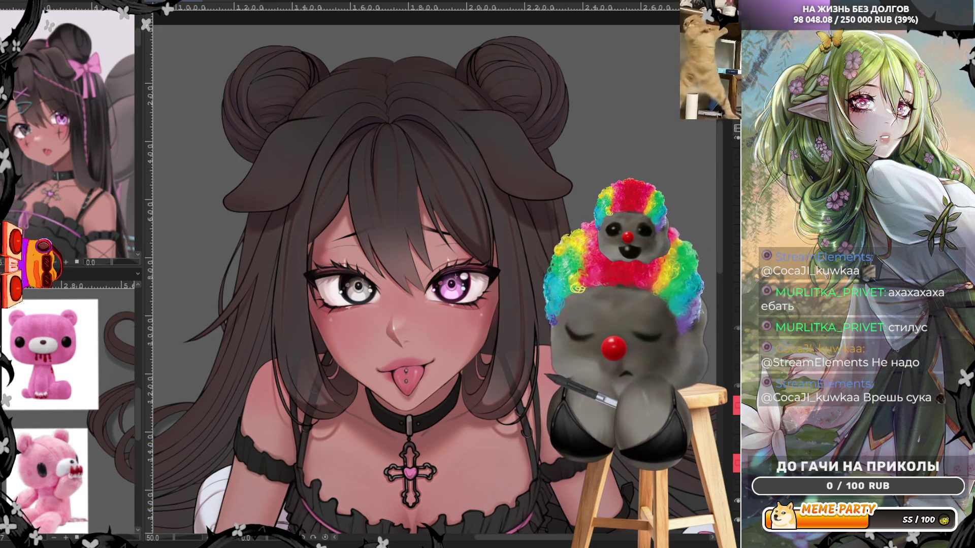
{"action": "scroll", "coordinate": [496, 143], "scroll_direction": "down", "scroll_amount": 2}
{"action": "scroll", "coordinate": [496, 143], "scroll_direction": "down", "scroll_amount": 2}
{"action": "scroll", "coordinate": [497, 143], "scroll_direction": "down", "scroll_amount": 1}
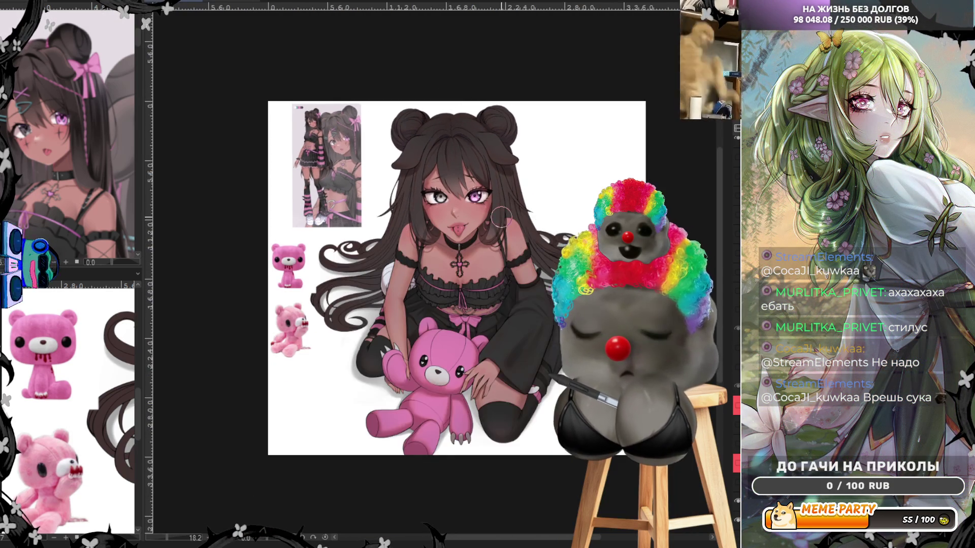
{"action": "scroll", "coordinate": [502, 221], "scroll_direction": "up", "scroll_amount": 2}
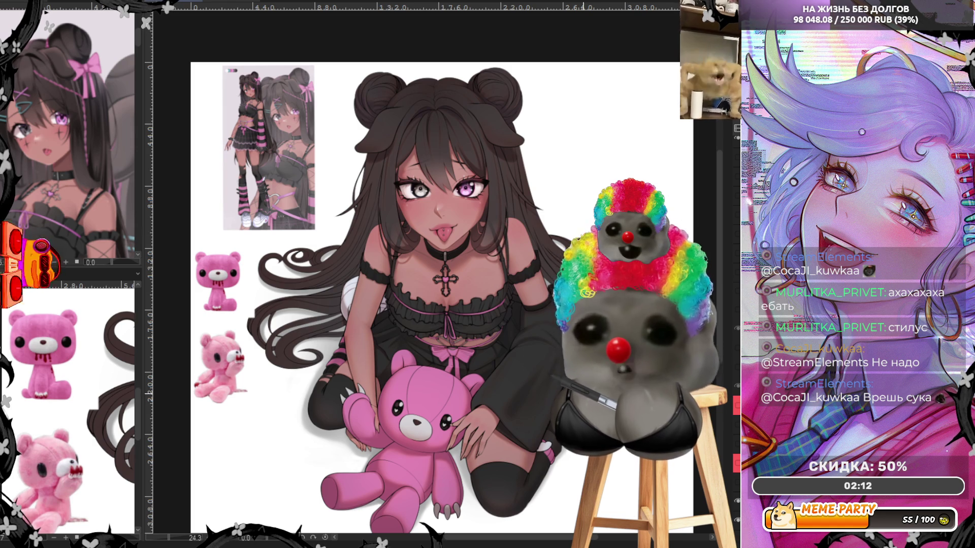
{"action": "scroll", "coordinate": [442, 267], "scroll_direction": "down", "scroll_amount": 1}
{"action": "scroll", "coordinate": [441, 267], "scroll_direction": "up", "scroll_amount": 2}
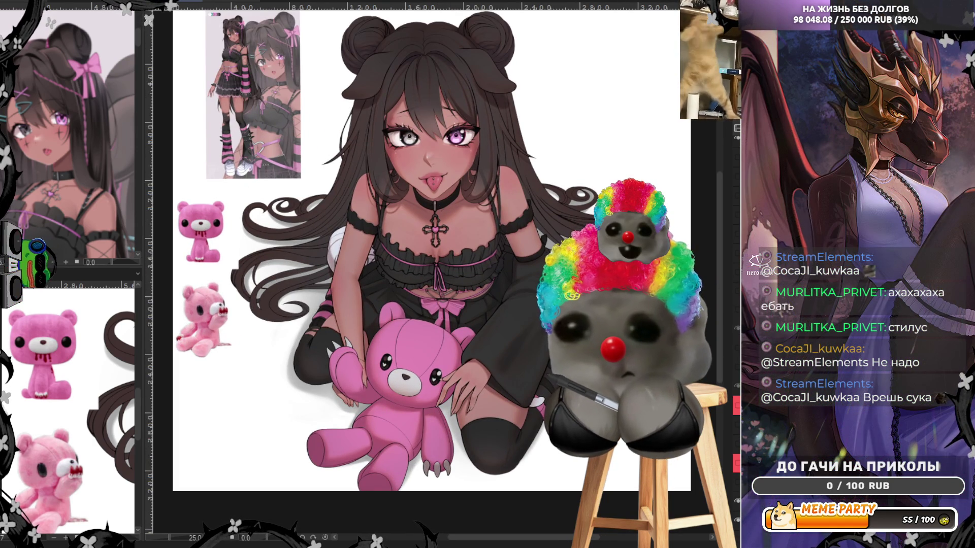
Step: Spray a pale blue tint around the girl's head on the background, then mirror the view to check
{"action": "mouse_move", "coordinate": [435, 259]}
{"action": "left_mouse_down"}
{"action": "mouse_move", "coordinate": [423, 177]}
{"action": "mouse_move", "coordinate": [427, 236]}
{"action": "left_mouse_up"}
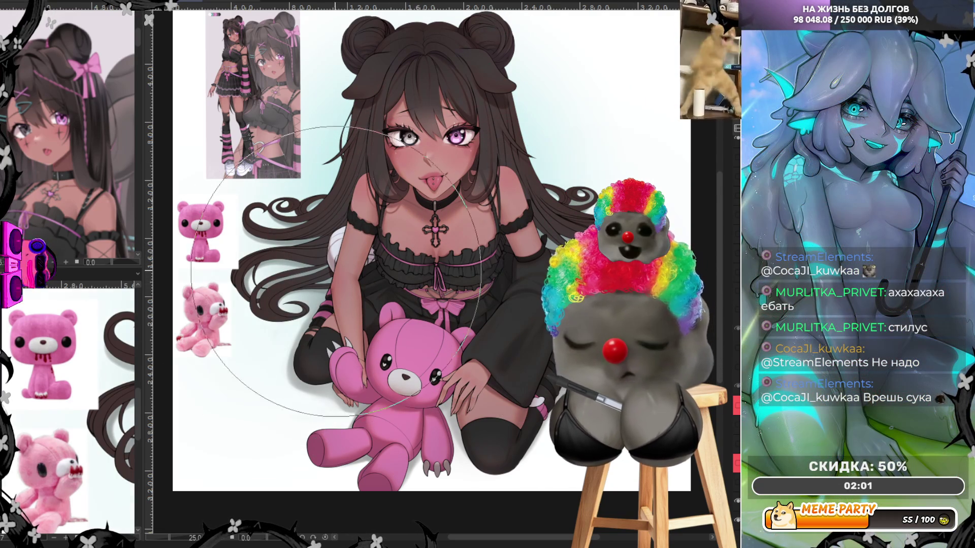
{"action": "scroll", "coordinate": [637, 199], "scroll_direction": "down", "scroll_amount": 2}
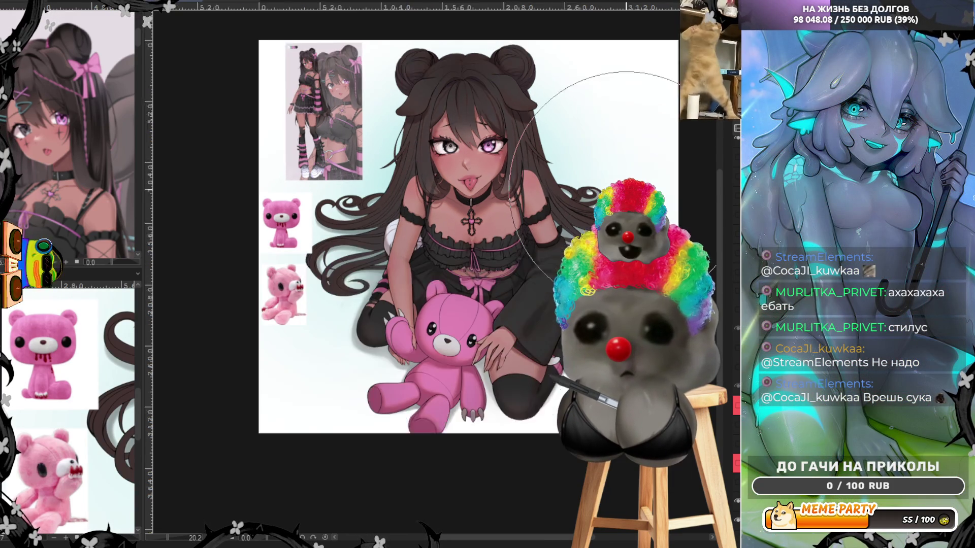
{"action": "scroll", "coordinate": [633, 164], "scroll_direction": "up", "scroll_amount": 1}
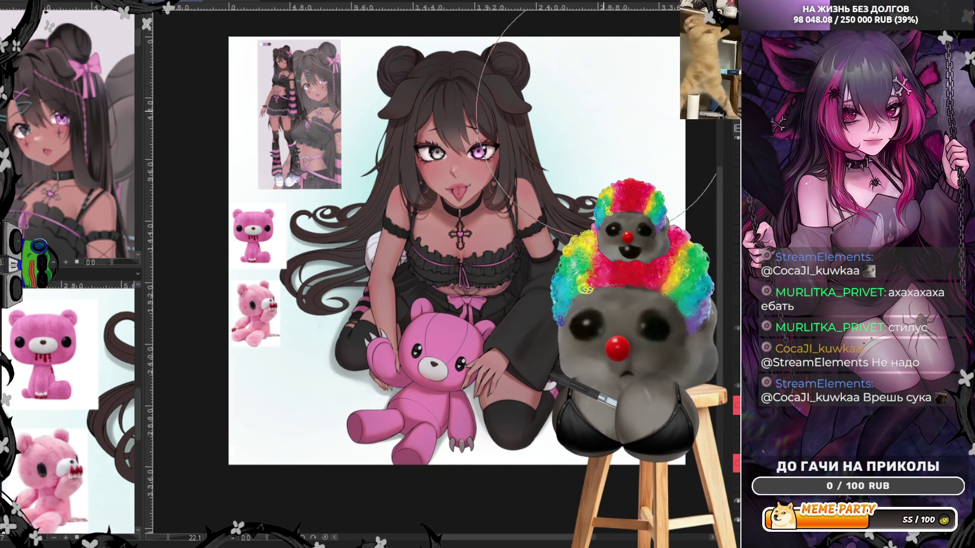
{"action": "scroll", "coordinate": [457, 175], "scroll_direction": "down", "scroll_amount": 2}
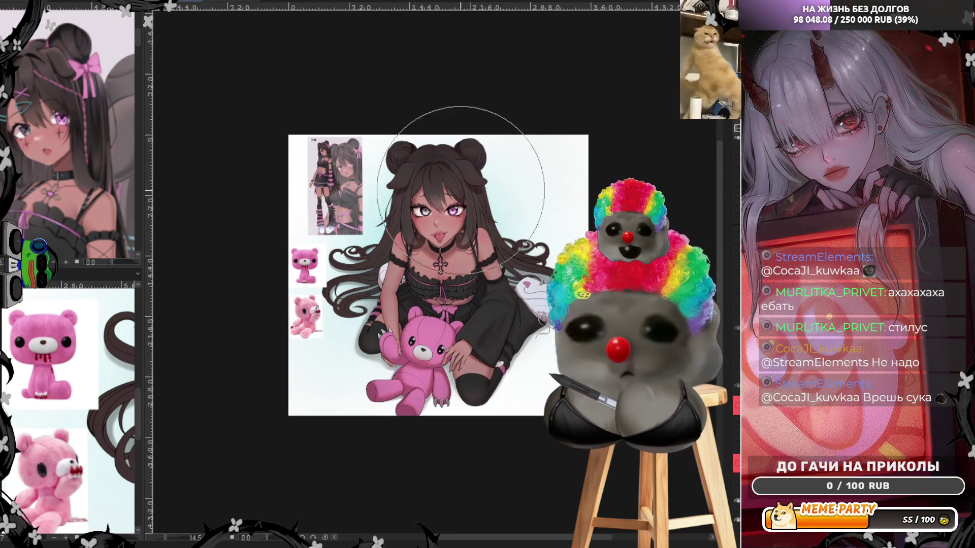
{"action": "scroll", "coordinate": [450, 176], "scroll_direction": "up", "scroll_amount": 2}
{"action": "scroll", "coordinate": [450, 176], "scroll_direction": "up", "scroll_amount": 2}
{"action": "scroll", "coordinate": [427, 205], "scroll_direction": "up", "scroll_amount": 2}
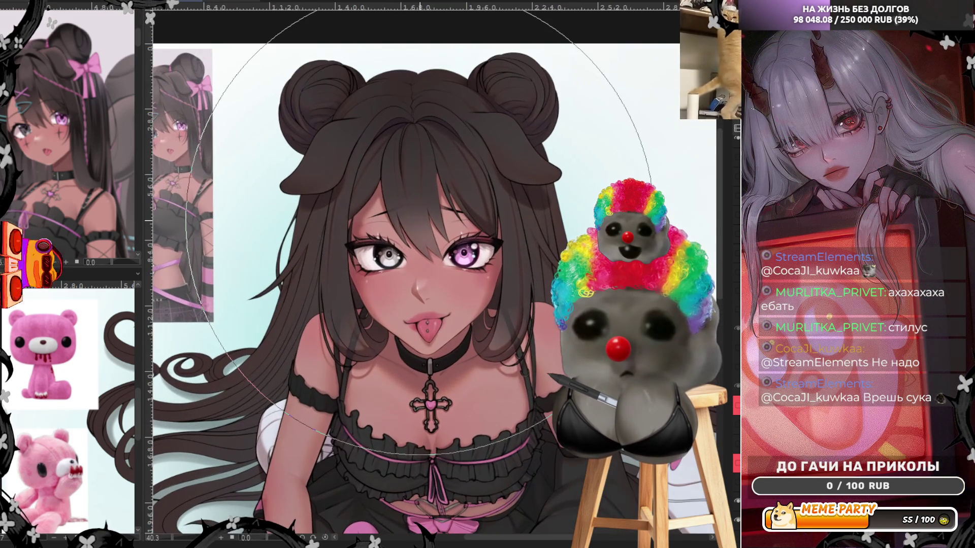
{"action": "scroll", "coordinate": [420, 232], "scroll_direction": "down", "scroll_amount": 1}
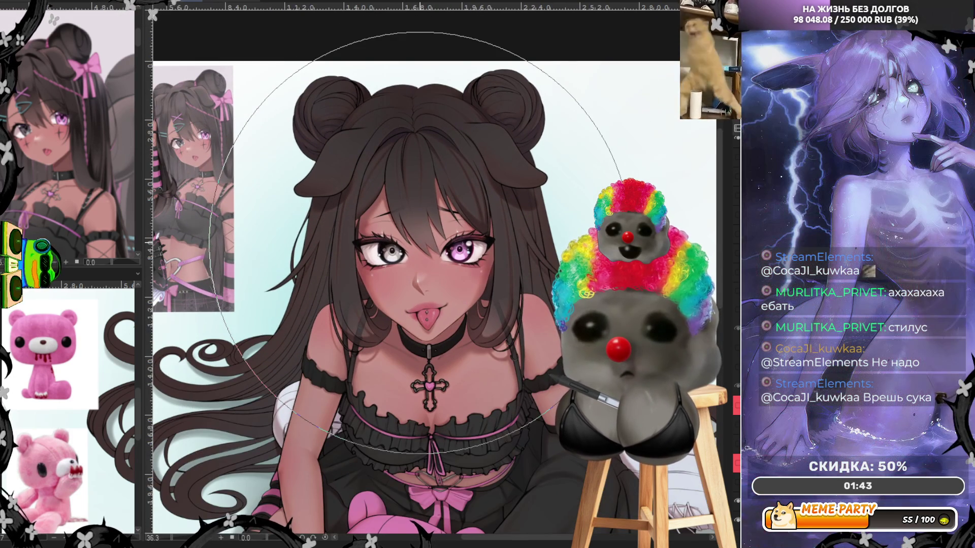
{"action": "scroll", "coordinate": [419, 234], "scroll_direction": "up", "scroll_amount": 1}
{"action": "key", "text": "m"}
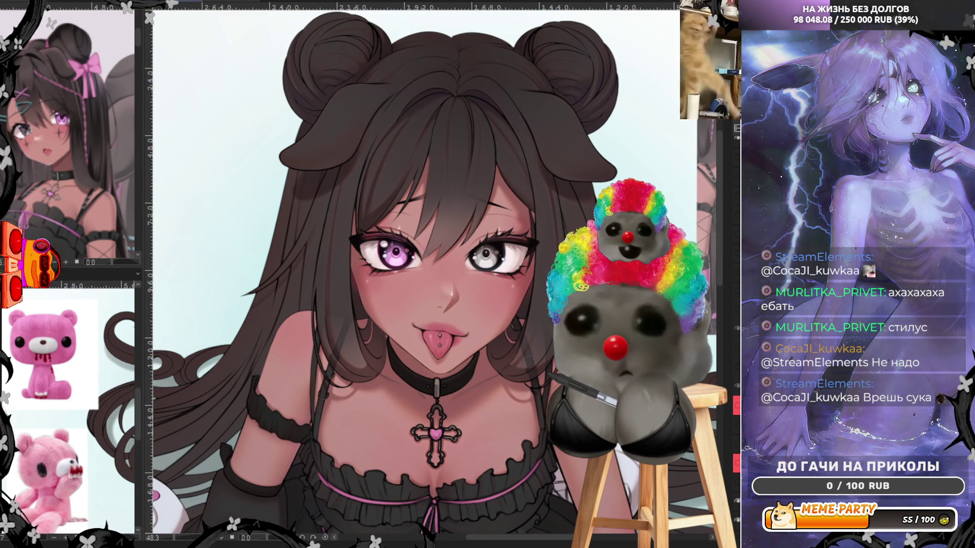
{"action": "key", "text": "m"}
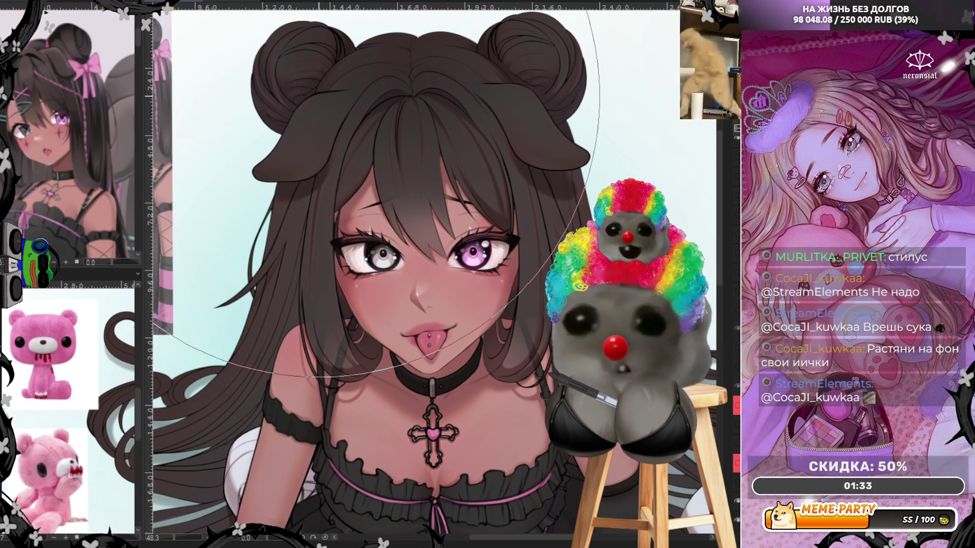
{"action": "scroll", "coordinate": [373, 123], "scroll_direction": "down", "scroll_amount": 2}
{"action": "scroll", "coordinate": [382, 153], "scroll_direction": "down", "scroll_amount": 3}
{"action": "scroll", "coordinate": [403, 229], "scroll_direction": "up", "scroll_amount": 2}
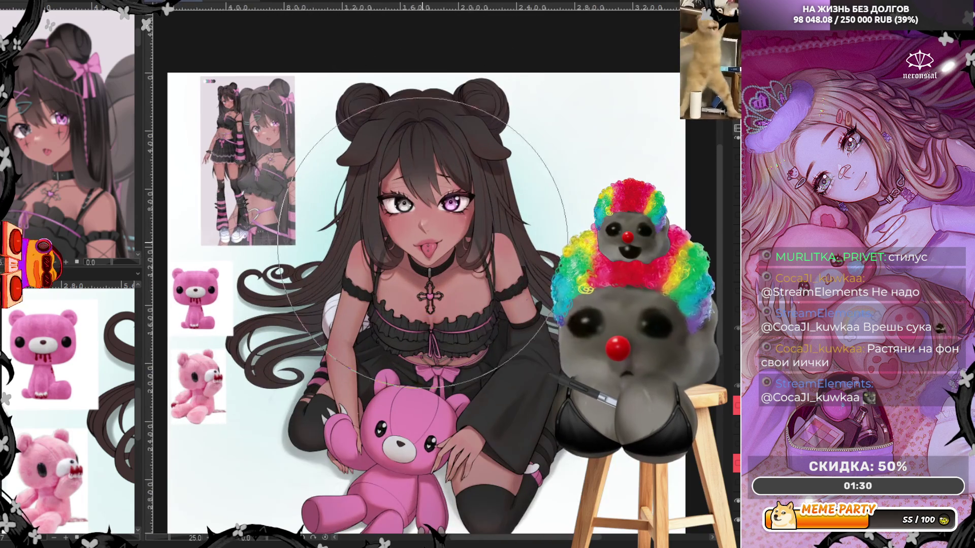
{"action": "scroll", "coordinate": [427, 290], "scroll_direction": "up", "scroll_amount": 2}
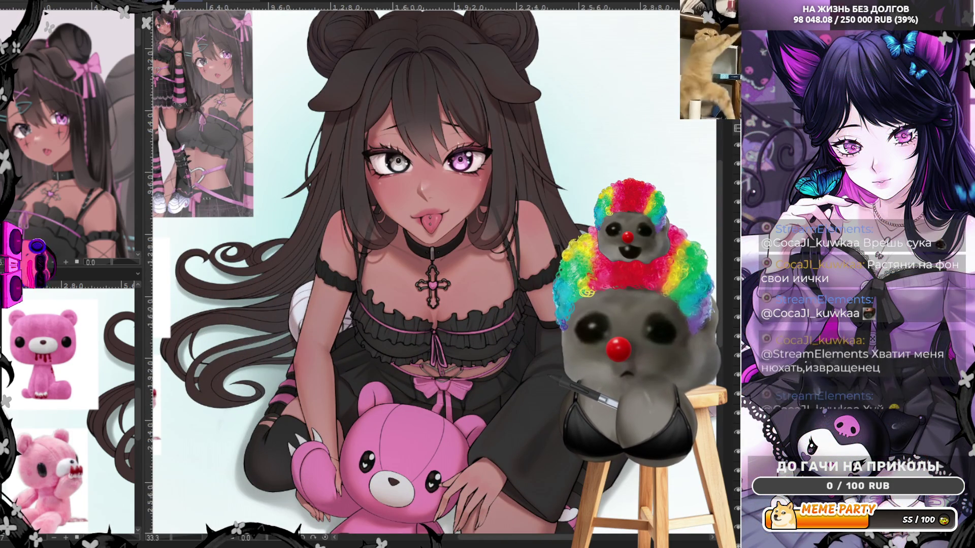
{"action": "scroll", "coordinate": [457, 252], "scroll_direction": "up", "scroll_amount": 2}
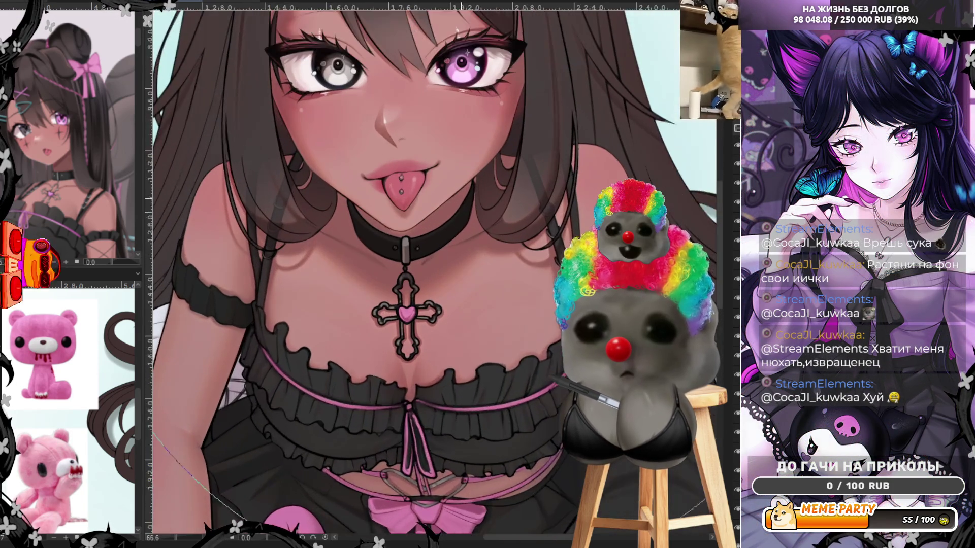
{"action": "scroll", "coordinate": [457, 252], "scroll_direction": "up", "scroll_amount": 1}
{"action": "scroll", "coordinate": [457, 252], "scroll_direction": "up", "scroll_amount": 1}
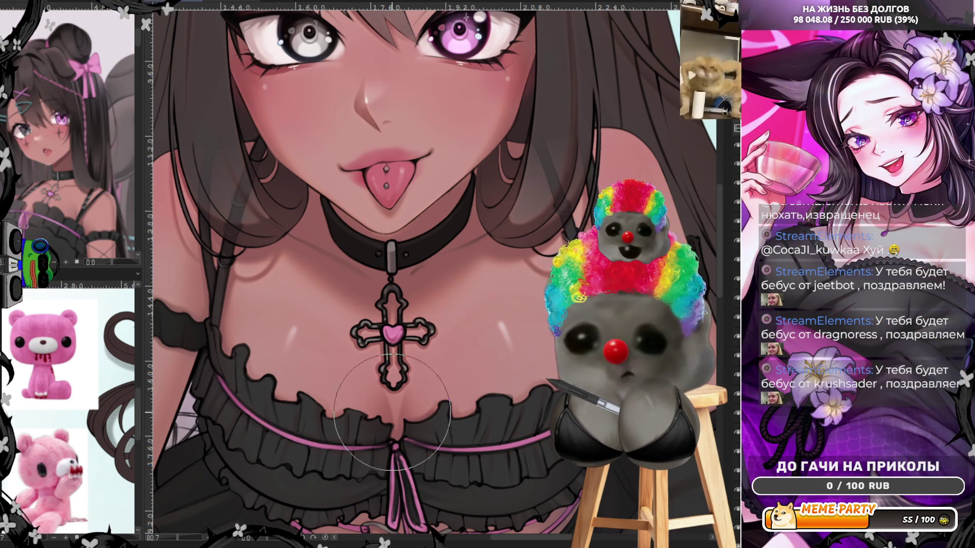
{"action": "scroll", "coordinate": [442, 244], "scroll_direction": "down", "scroll_amount": 5}
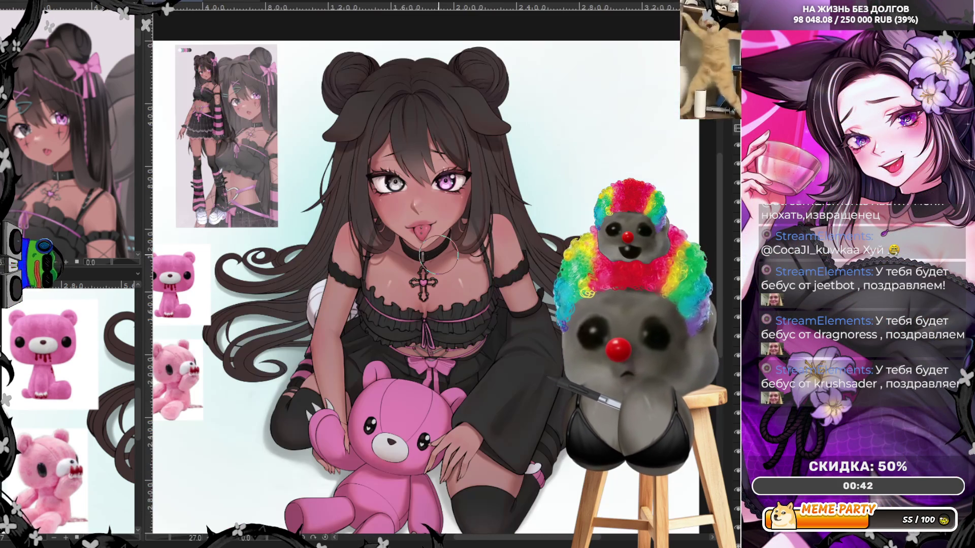
{"action": "scroll", "coordinate": [441, 274], "scroll_direction": "up", "scroll_amount": 3}
{"action": "scroll", "coordinate": [442, 274], "scroll_direction": "up", "scroll_amount": 3}
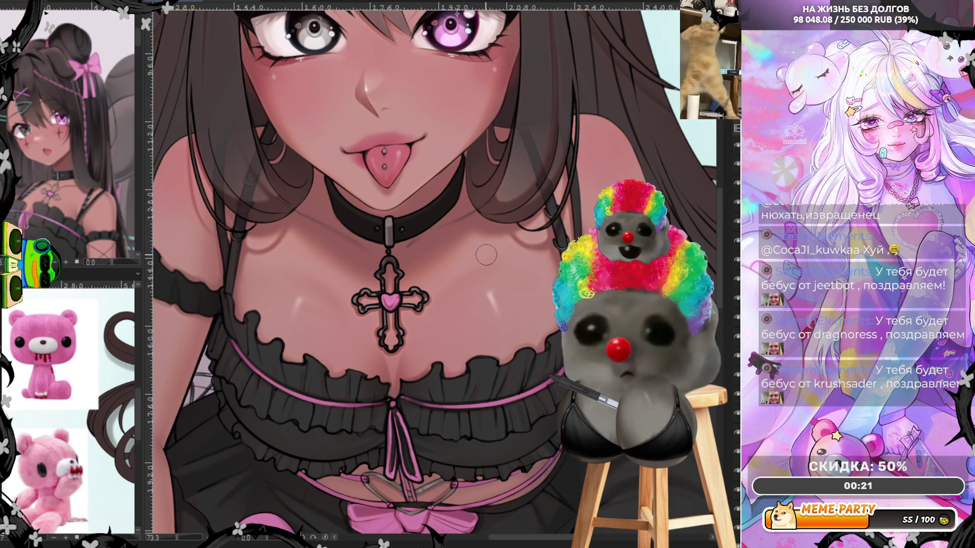
{"action": "scroll", "coordinate": [486, 256], "scroll_direction": "down", "scroll_amount": 2}
{"action": "scroll", "coordinate": [486, 254], "scroll_direction": "down", "scroll_amount": 2}
{"action": "scroll", "coordinate": [441, 270], "scroll_direction": "up", "scroll_amount": 2}
{"action": "scroll", "coordinate": [440, 270], "scroll_direction": "up", "scroll_amount": 3}
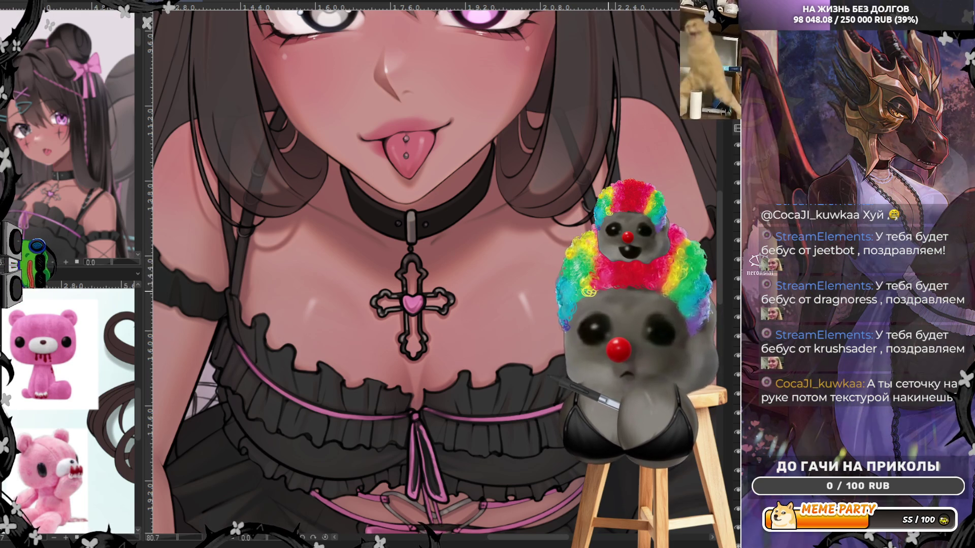
{"action": "scroll", "coordinate": [434, 274], "scroll_direction": "down", "scroll_amount": 5}
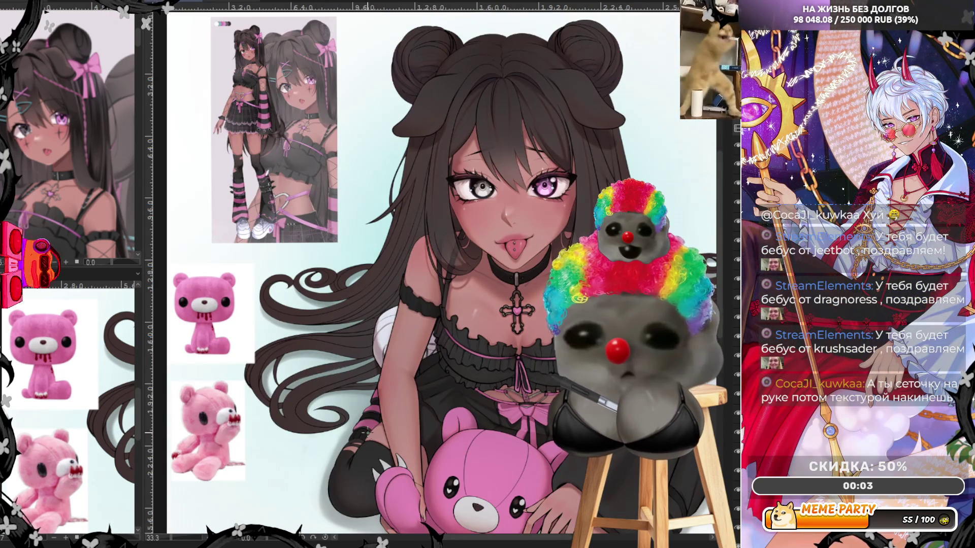
{"action": "scroll", "coordinate": [348, 421], "scroll_direction": "up", "scroll_amount": 2}
{"action": "scroll", "coordinate": [349, 421], "scroll_direction": "up", "scroll_amount": 2}
{"action": "scroll", "coordinate": [349, 421], "scroll_direction": "up", "scroll_amount": 2}
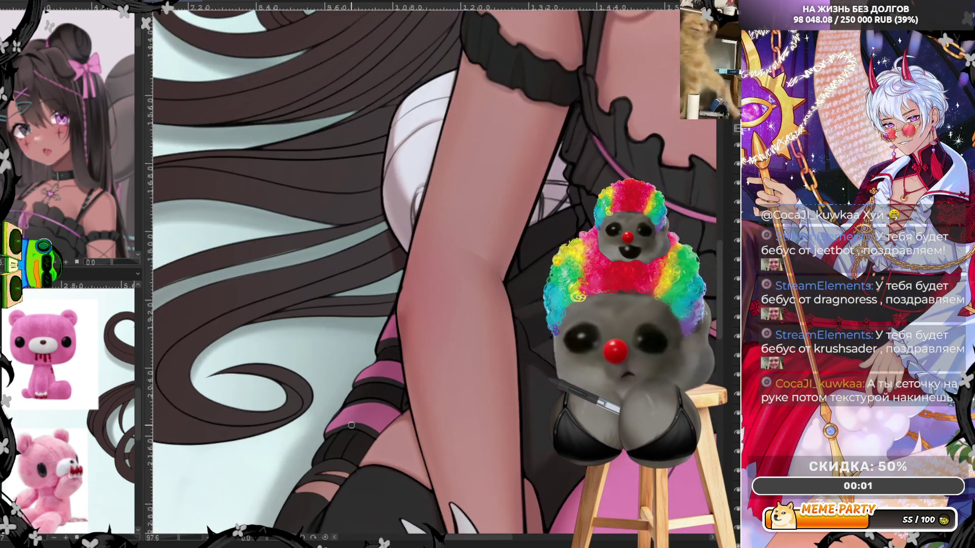
{"action": "scroll", "coordinate": [348, 422], "scroll_direction": "up", "scroll_amount": 2}
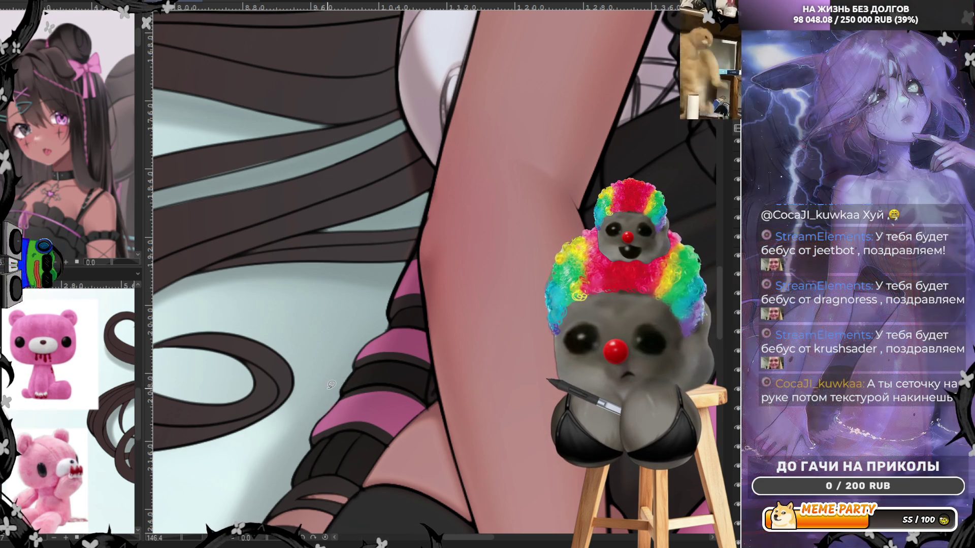
{"action": "scroll", "coordinate": [322, 320], "scroll_direction": "down", "scroll_amount": 5}
{"action": "scroll", "coordinate": [322, 320], "scroll_direction": "up", "scroll_amount": 1}
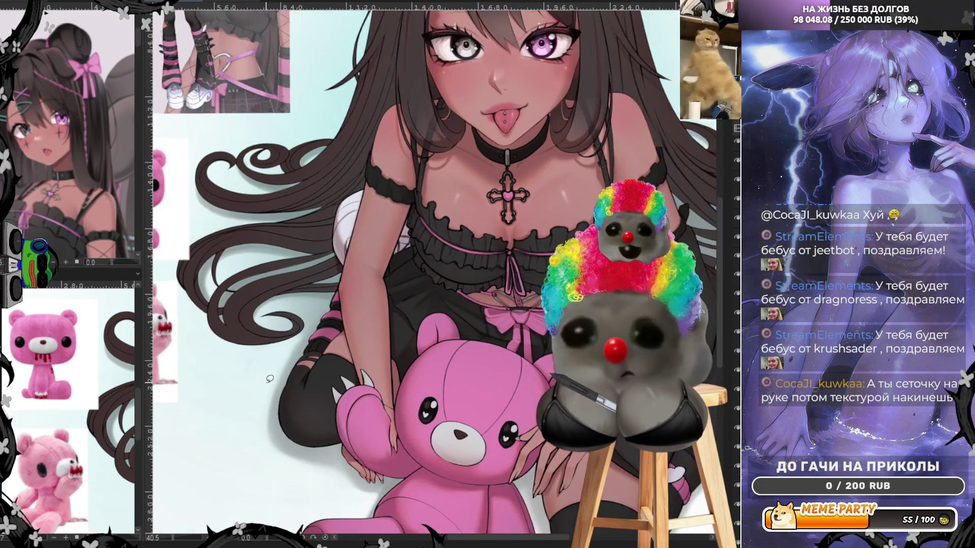
{"action": "scroll", "coordinate": [321, 320], "scroll_direction": "up", "scroll_amount": 1}
{"action": "scroll", "coordinate": [322, 321], "scroll_direction": "up", "scroll_amount": 3}
{"action": "scroll", "coordinate": [568, 476], "scroll_direction": "down", "scroll_amount": 3}
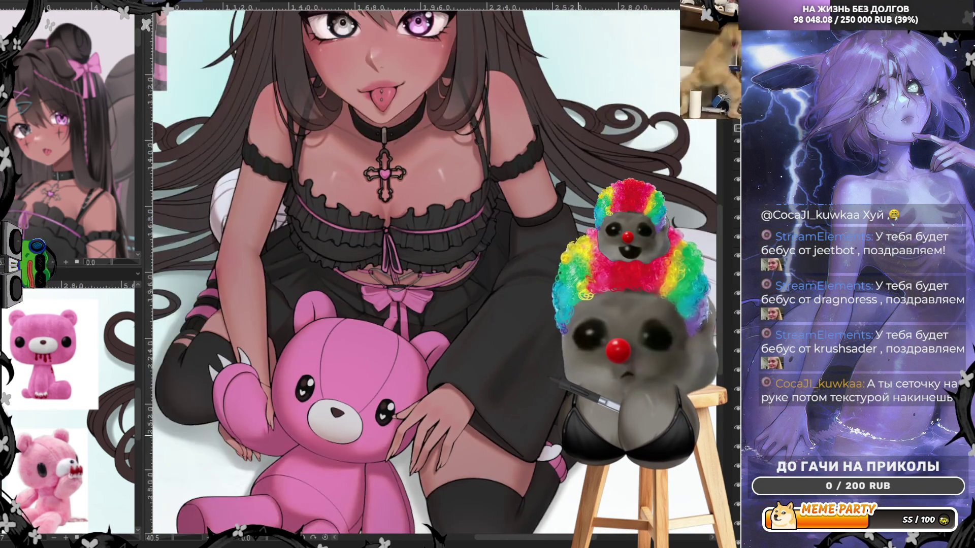
{"action": "scroll", "coordinate": [567, 476], "scroll_direction": "up", "scroll_amount": 3}
{"action": "scroll", "coordinate": [567, 477], "scroll_direction": "up", "scroll_amount": 3}
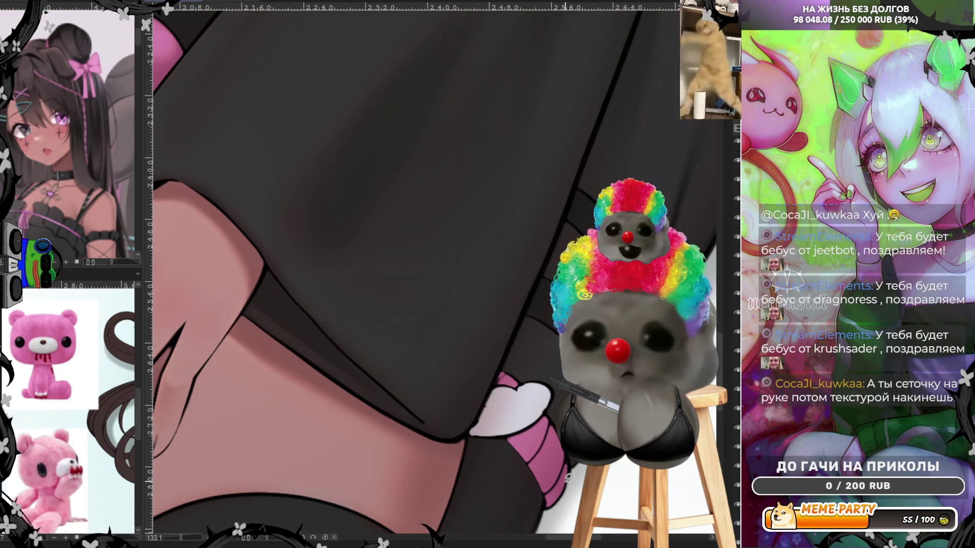
{"action": "scroll", "coordinate": [568, 476], "scroll_direction": "down", "scroll_amount": 2}
{"action": "scroll", "coordinate": [568, 476], "scroll_direction": "down", "scroll_amount": 1}
{"action": "scroll", "coordinate": [567, 476], "scroll_direction": "down", "scroll_amount": 1}
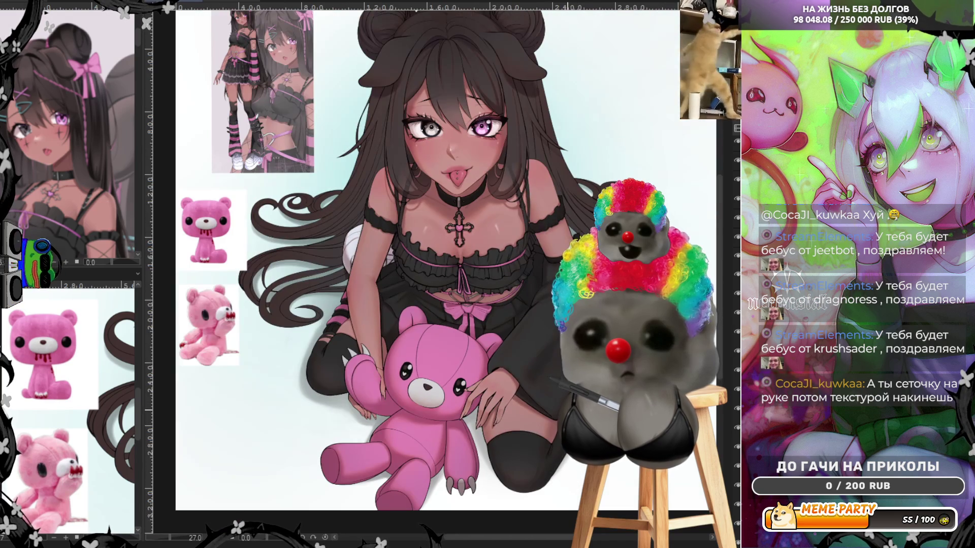
{"action": "scroll", "coordinate": [446, 274], "scroll_direction": "down", "scroll_amount": 1}
{"action": "scroll", "coordinate": [446, 274], "scroll_direction": "up", "scroll_amount": 2}
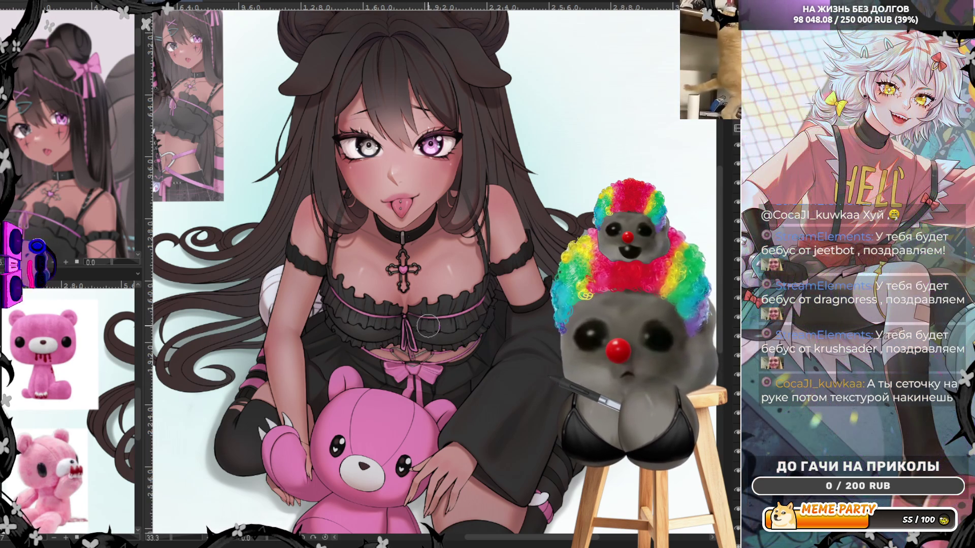
{"action": "scroll", "coordinate": [414, 250], "scroll_direction": "down", "scroll_amount": 1}
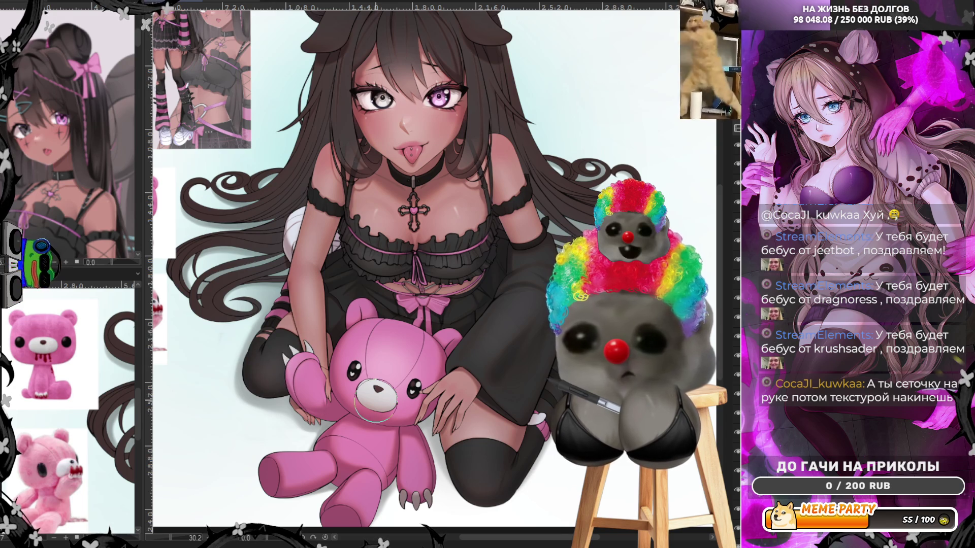
{"action": "scroll", "coordinate": [373, 396], "scroll_direction": "up", "scroll_amount": 3}
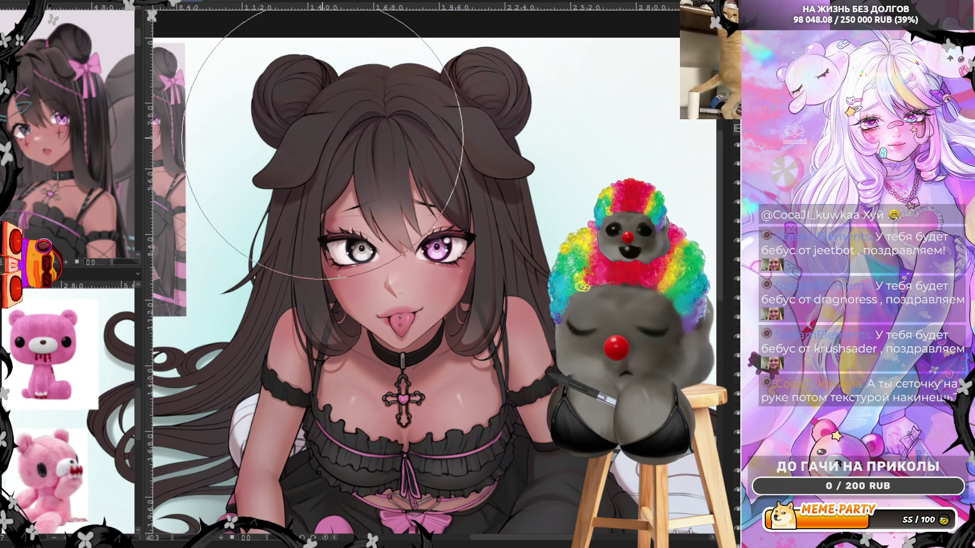
{"action": "scroll", "coordinate": [327, 142], "scroll_direction": "down", "scroll_amount": 1}
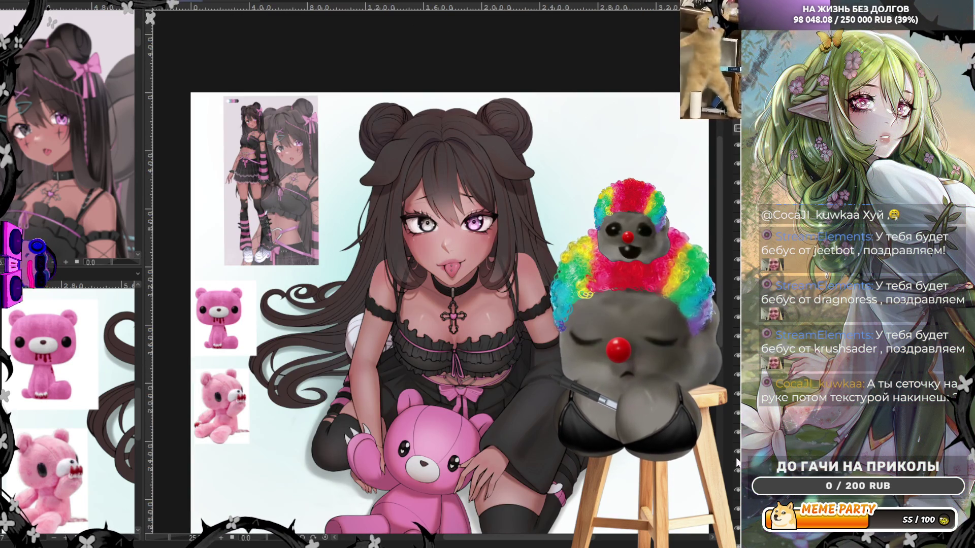
Step: Toggle the shading and colour layers' visibility to compare the character with and without them
{"action": "left_click", "coordinate": [737, 471]}
{"action": "left_click", "coordinate": [738, 470]}
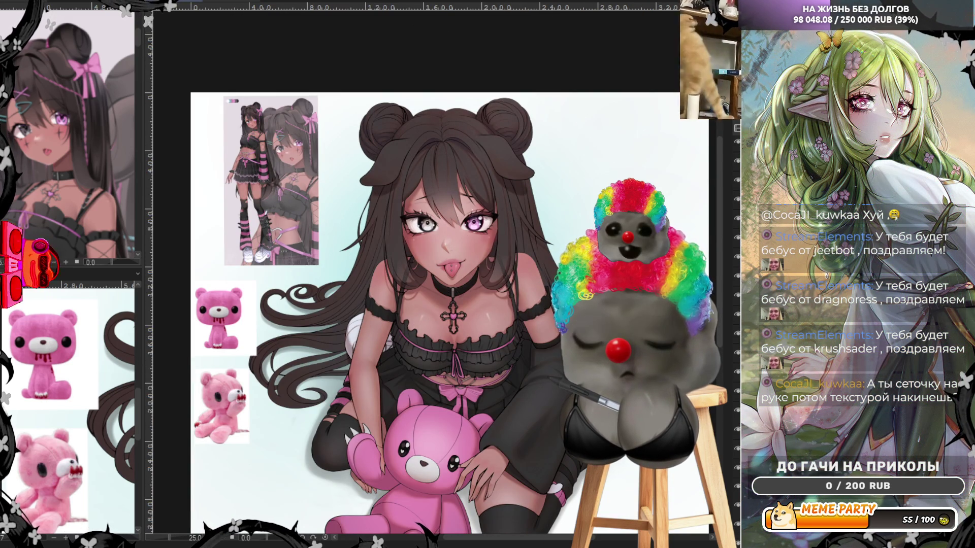
{"action": "left_click", "coordinate": [737, 471]}
{"action": "left_click", "coordinate": [737, 470]}
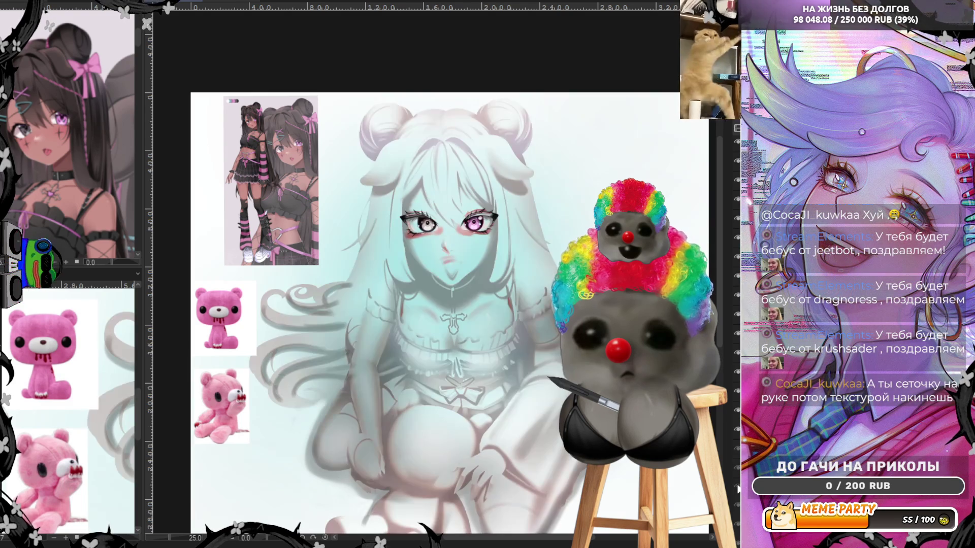
{"action": "left_click", "coordinate": [738, 470]}
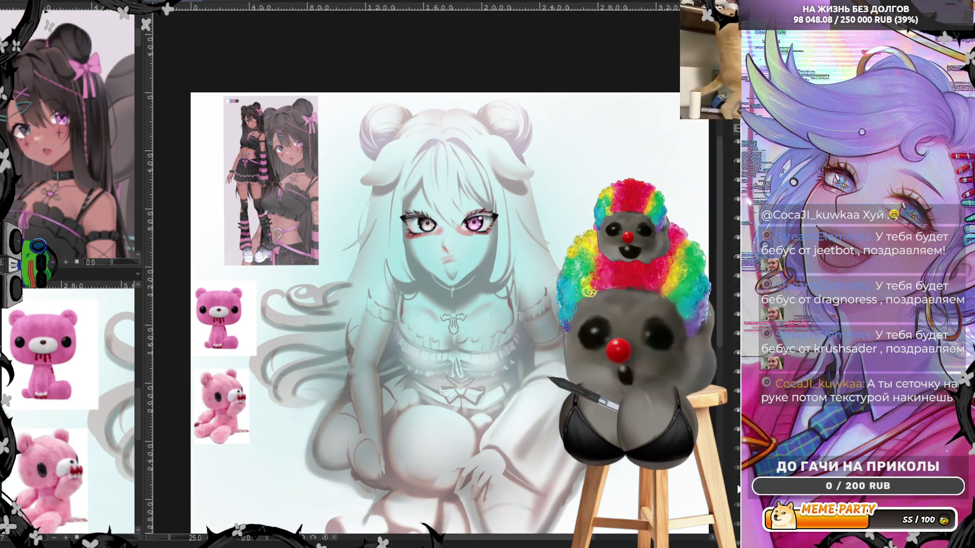
{"action": "left_click", "coordinate": [737, 487]}
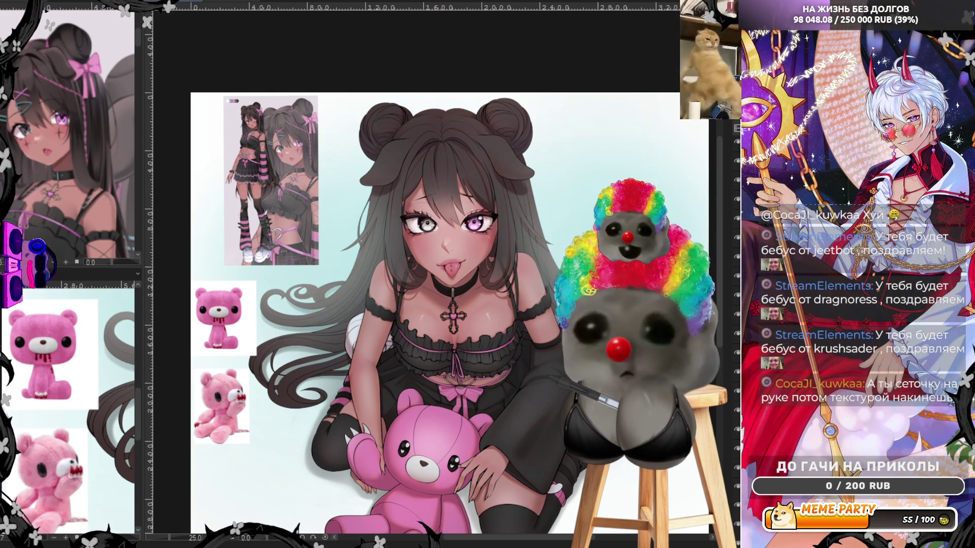
Step: Compare the hair in dark brown versus grey by undoing and redoing the colour change
{"action": "key", "text": "ctrl+z"}
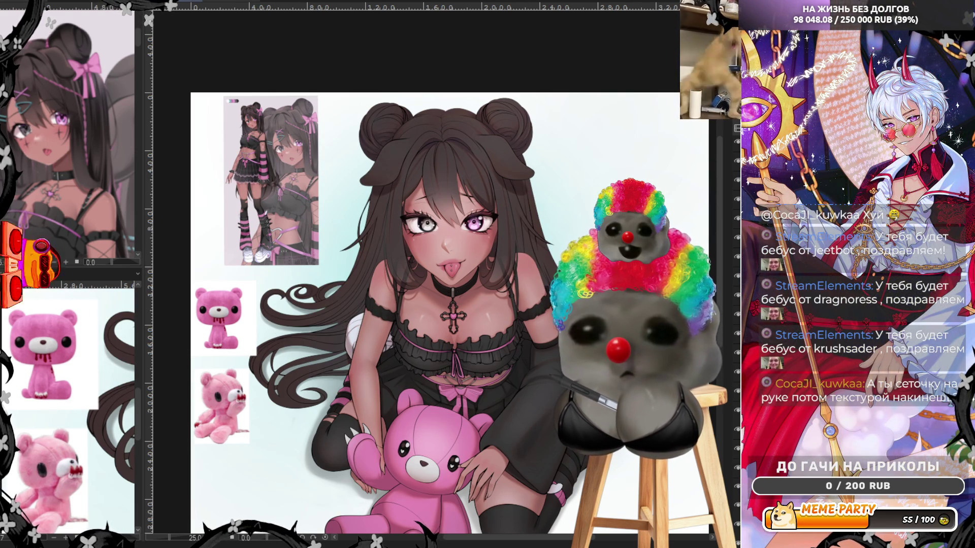
{"action": "key", "text": "ctrl+shift+z"}
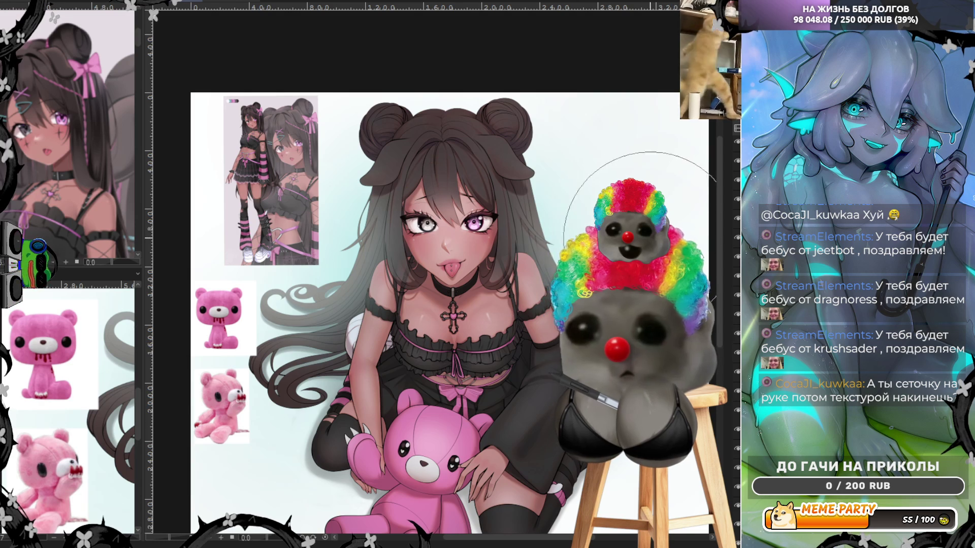
{"action": "key", "text": "ctrl+z"}
{"action": "key", "text": "ctrl+shift+z"}
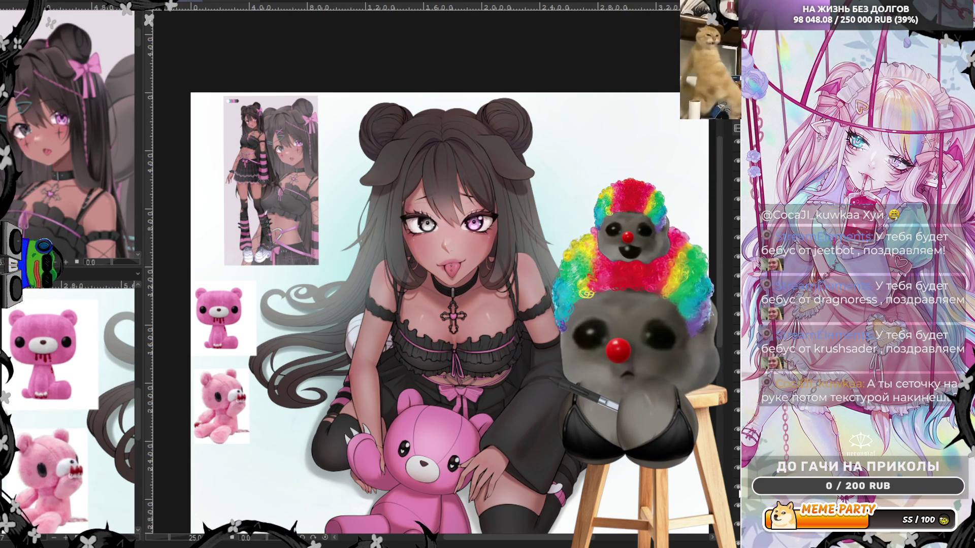
{"action": "key", "text": "ctrl+z"}
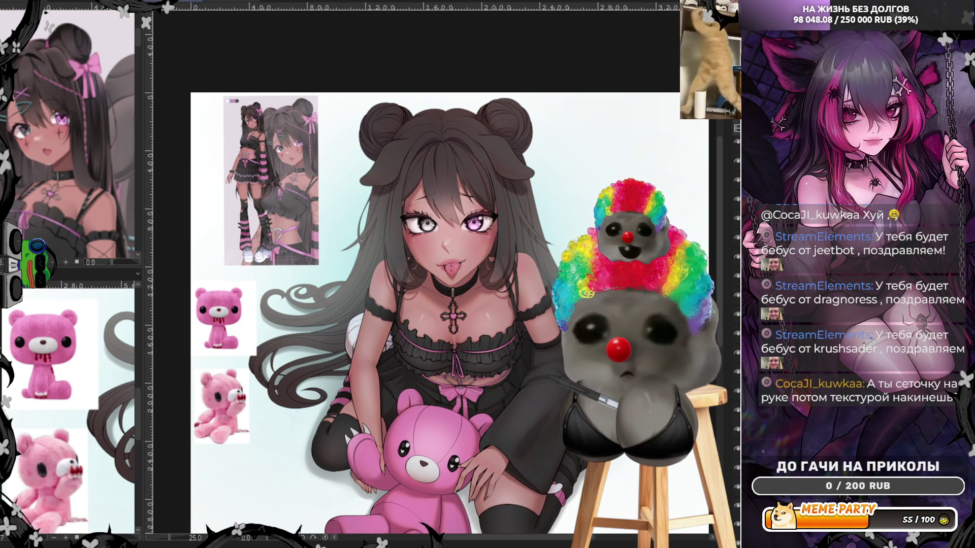
Step: Compare darker and lighter left hair strands and curls, ending on the lighter grey-brown
{"action": "key", "text": "ctrl+z"}
{"action": "key", "text": "ctrl+y"}
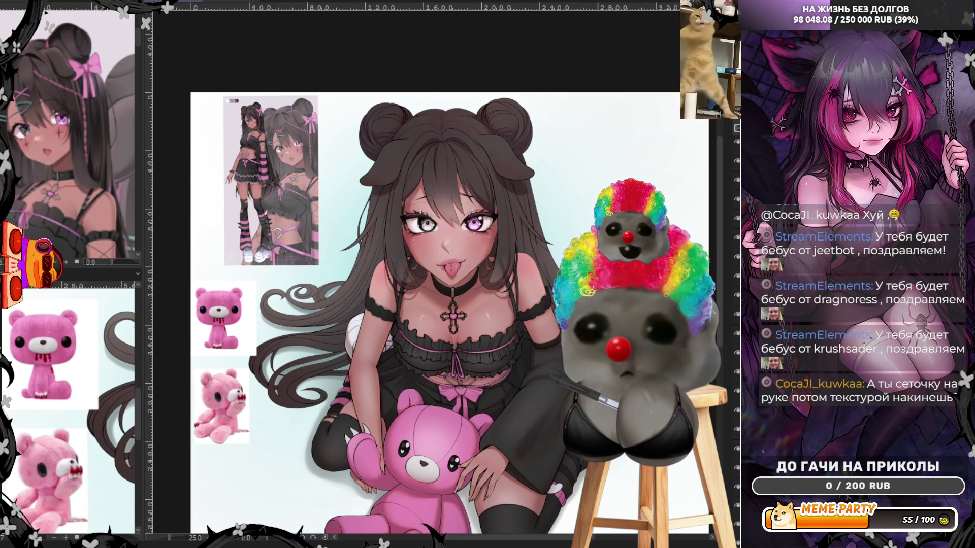
{"action": "key", "text": "ctrl+z"}
{"action": "key", "text": "ctrl+y"}
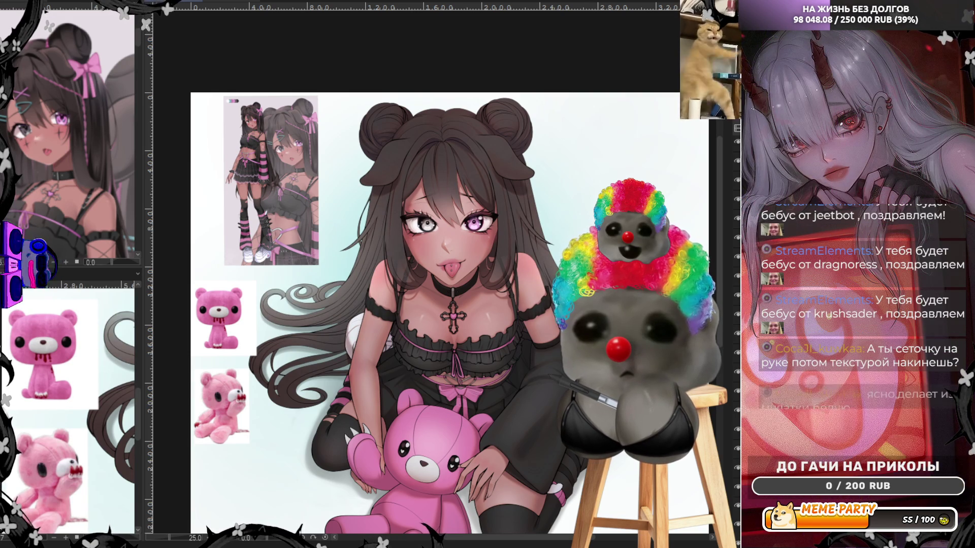
{"action": "key", "text": "ctrl+y"}
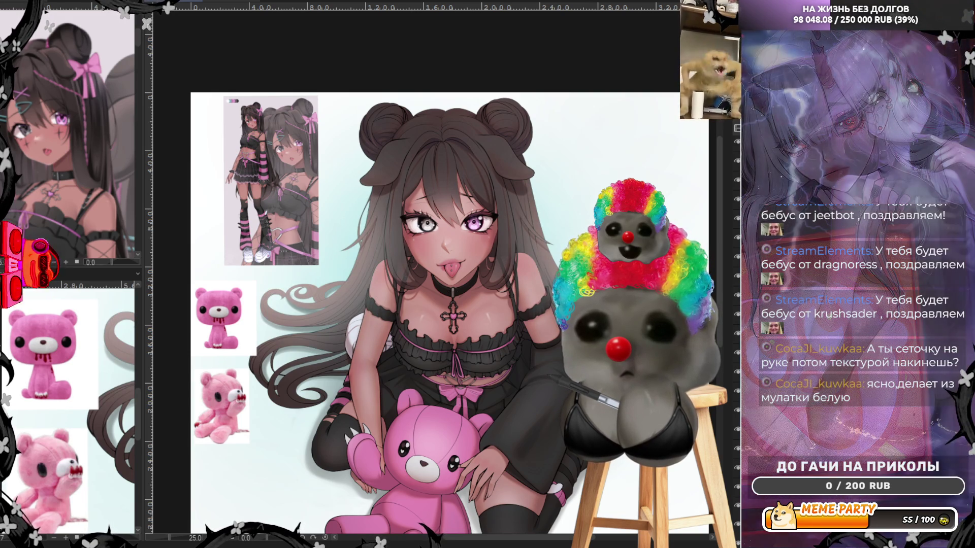
{"action": "key", "text": "ctrl+z"}
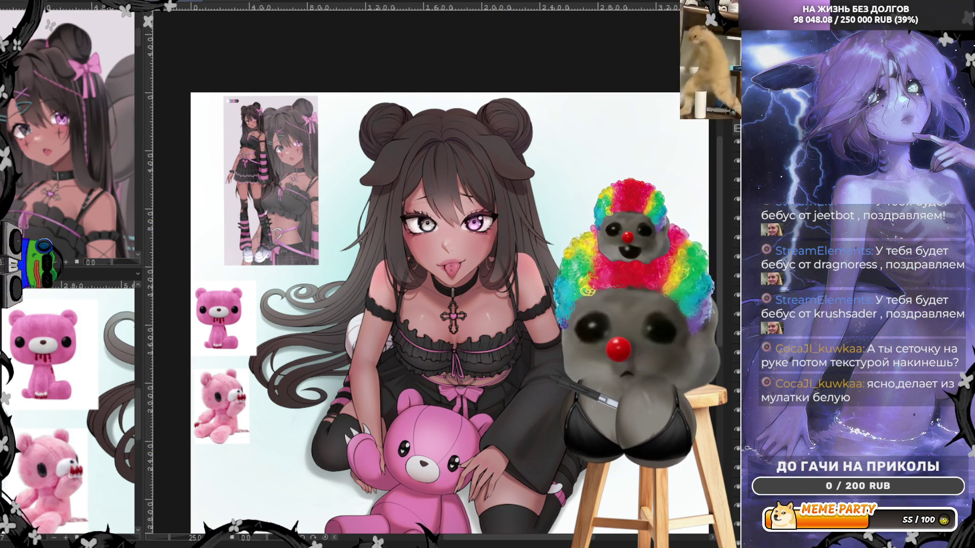
{"action": "key", "text": "ctrl+y"}
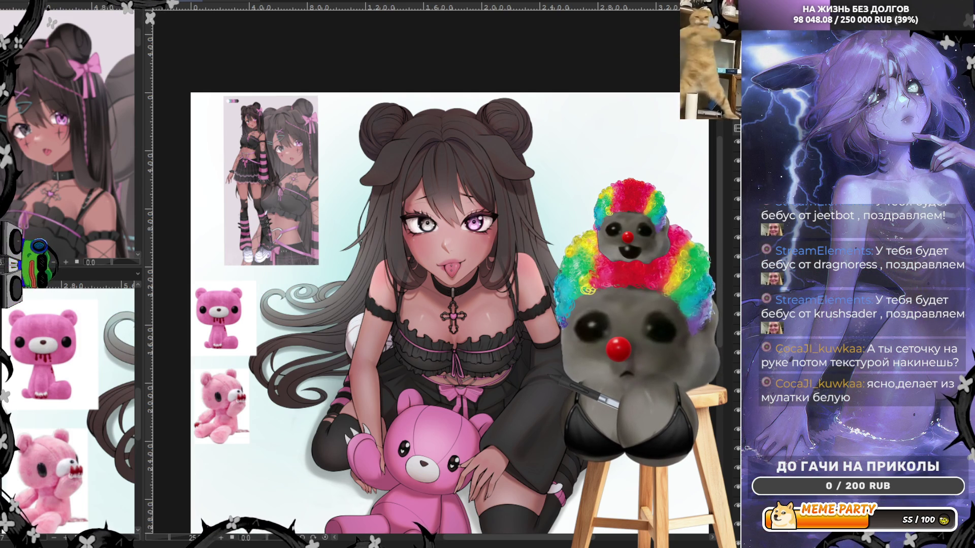
{"action": "scroll", "coordinate": [488, 263], "scroll_direction": "up", "scroll_amount": 2}
{"action": "scroll", "coordinate": [488, 262], "scroll_direction": "up", "scroll_amount": 2}
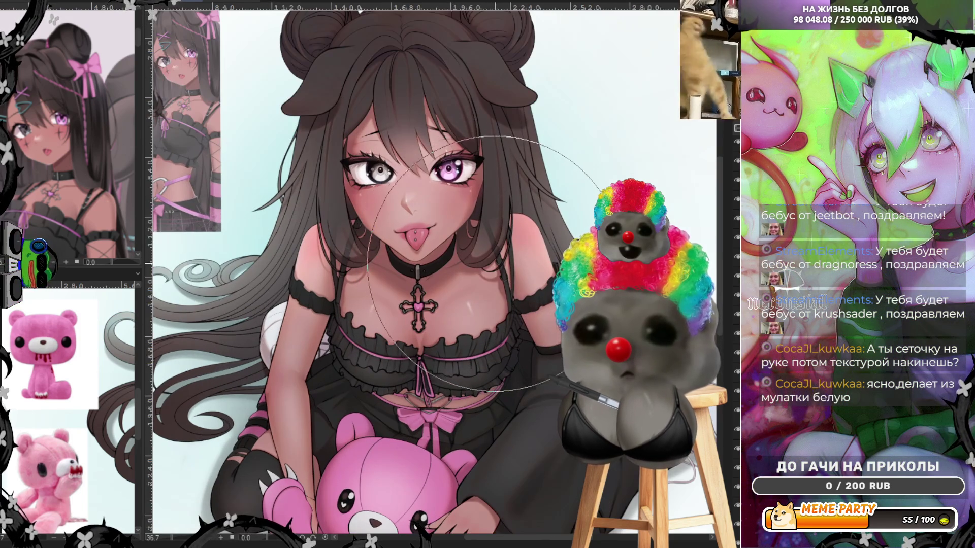
{"action": "scroll", "coordinate": [484, 263], "scroll_direction": "down", "scroll_amount": 1}
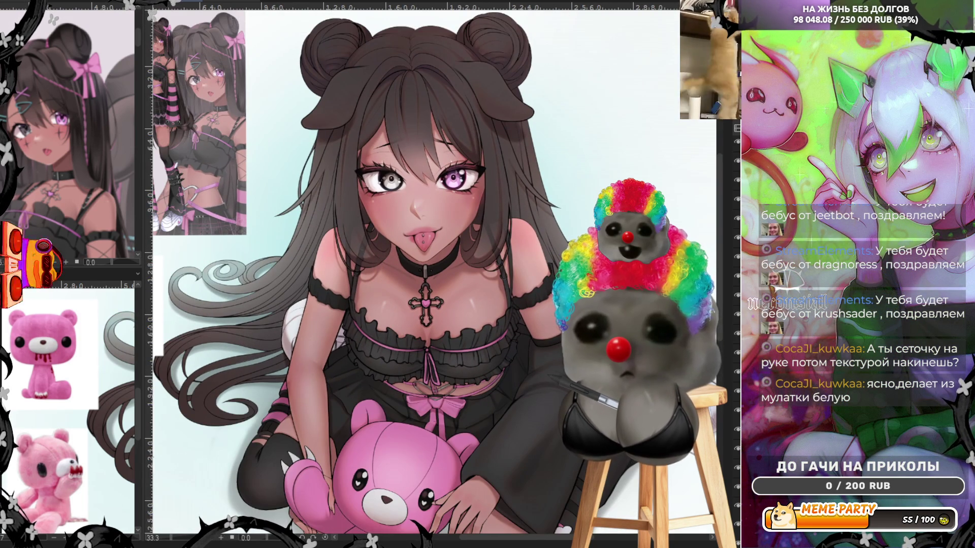
Step: Settle the left hair strands and curls on darker brown, then check against the reference bears
{"action": "key", "text": "ctrl+y"}
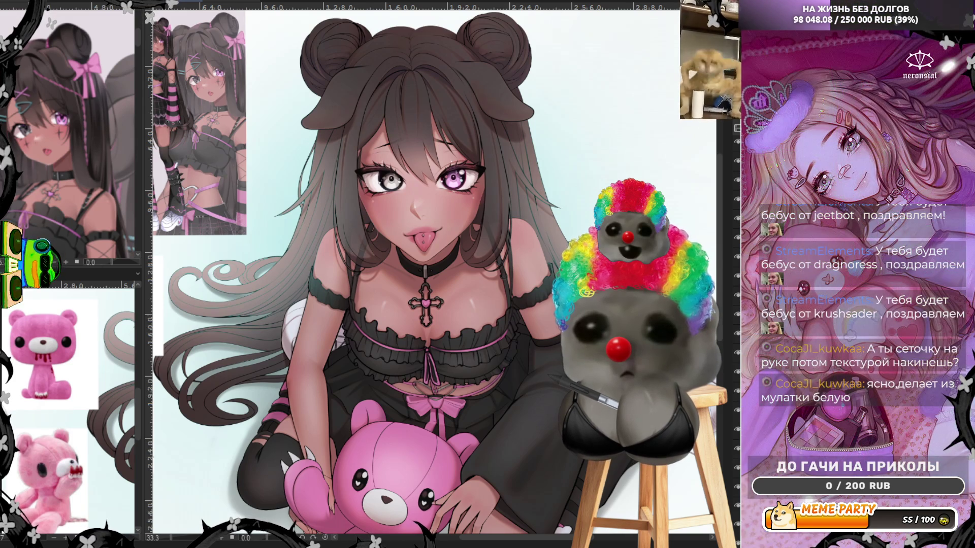
{"action": "key", "text": "ctrl+z"}
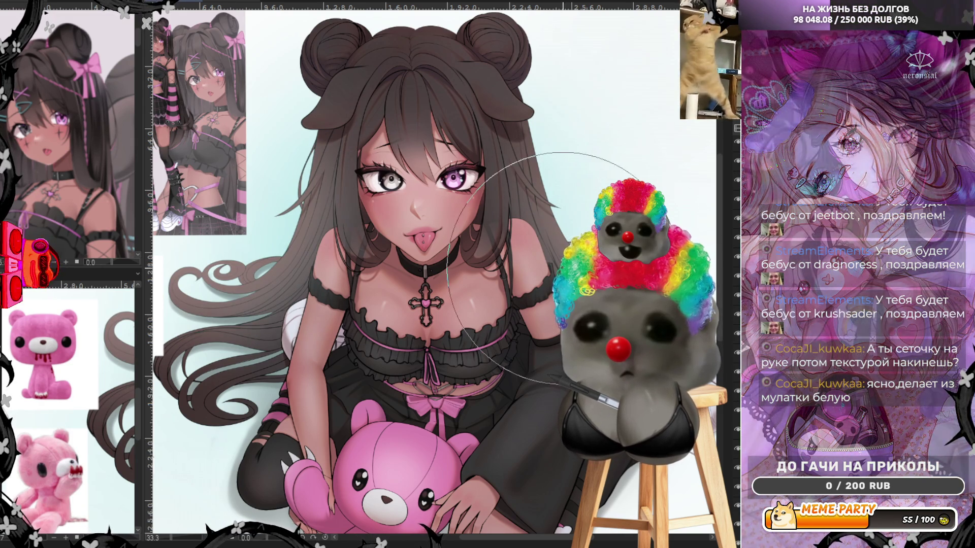
{"action": "left_click_drag", "start_coordinate": [115, 369], "coordinate": [232, 342]}
{"action": "scroll", "coordinate": [550, 160], "scroll_direction": "up", "scroll_amount": 1}
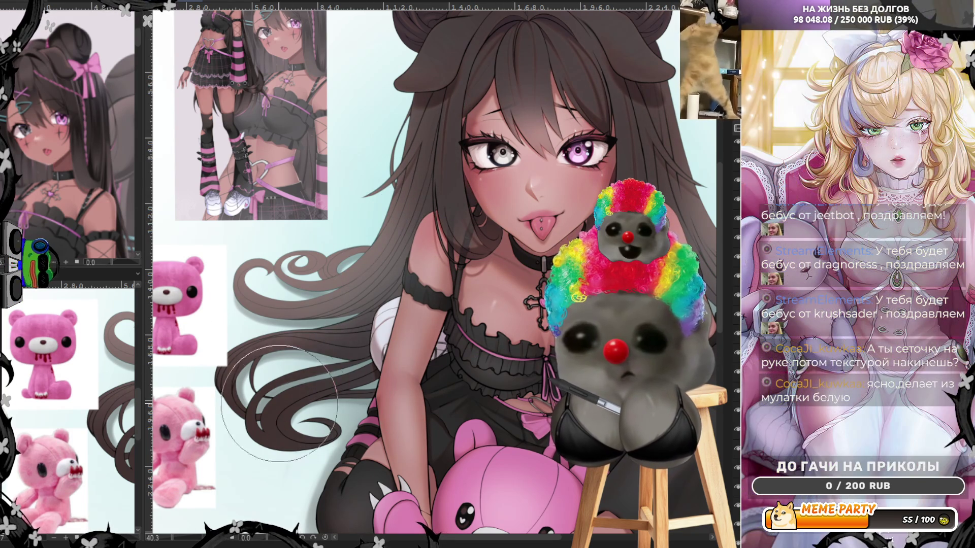
{"action": "scroll", "coordinate": [252, 442], "scroll_direction": "down", "scroll_amount": 2}
{"action": "scroll", "coordinate": [366, 381], "scroll_direction": "up", "scroll_amount": 1}
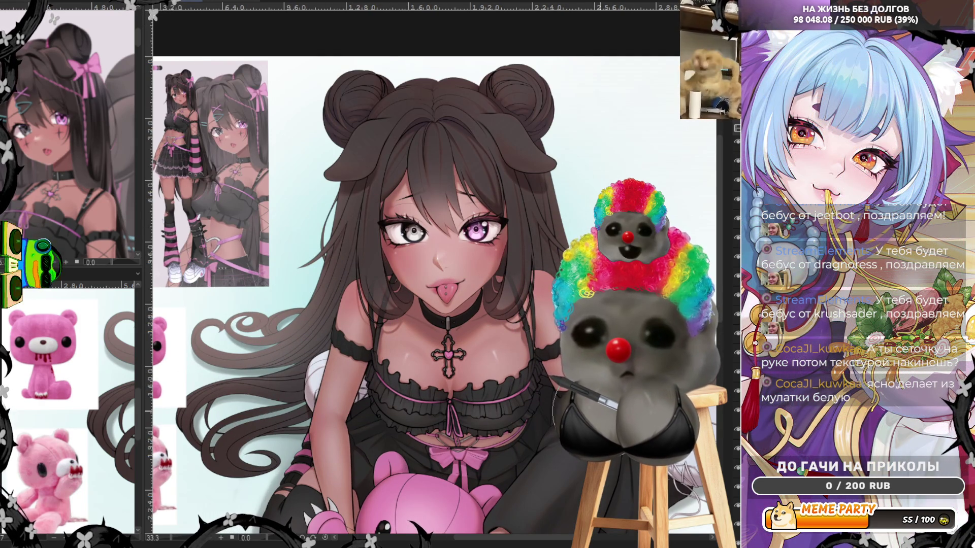
{"action": "scroll", "coordinate": [534, 385], "scroll_direction": "down", "scroll_amount": 2}
{"action": "scroll", "coordinate": [564, 320], "scroll_direction": "up", "scroll_amount": 1}
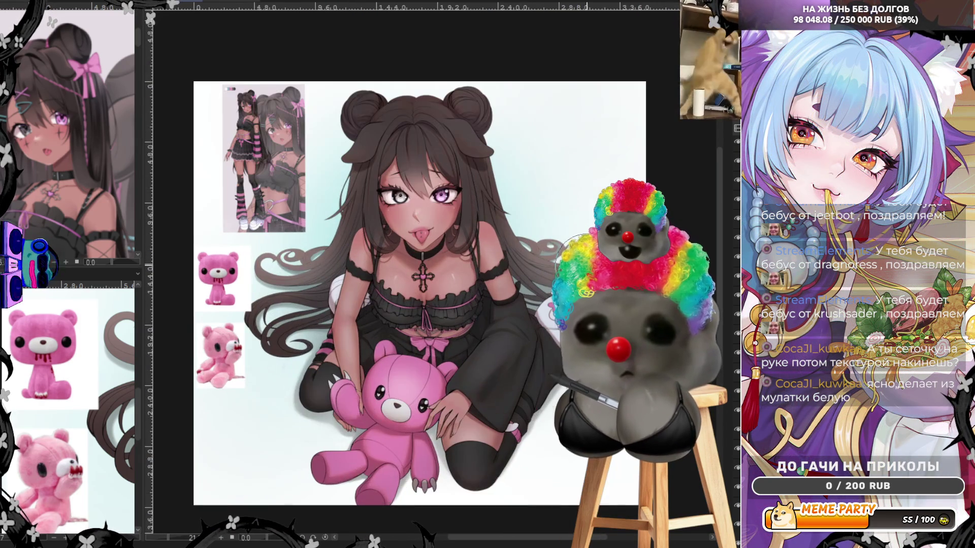
{"action": "scroll", "coordinate": [586, 262], "scroll_direction": "up", "scroll_amount": 1}
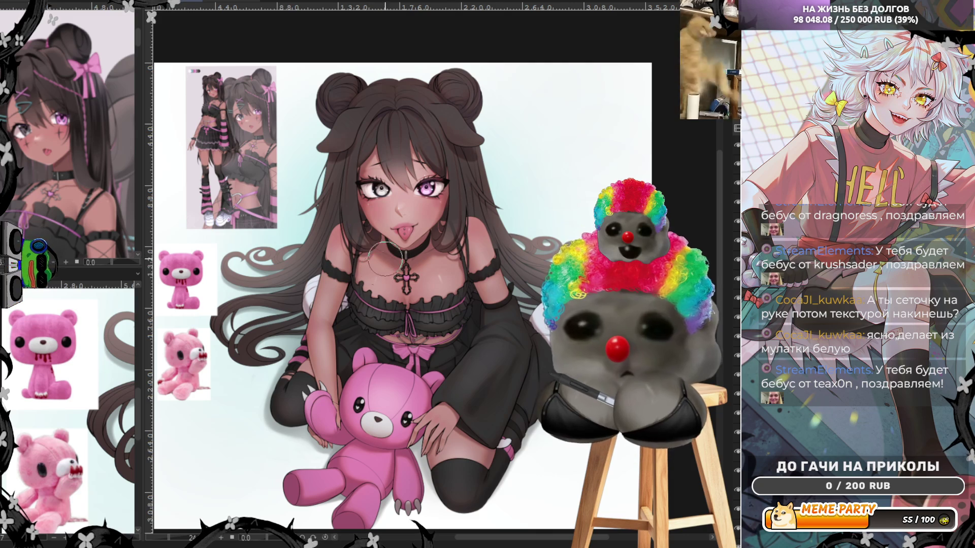
{"action": "key", "text": "ctrl+plus"}
{"action": "key", "text": "ctrl+plus"}
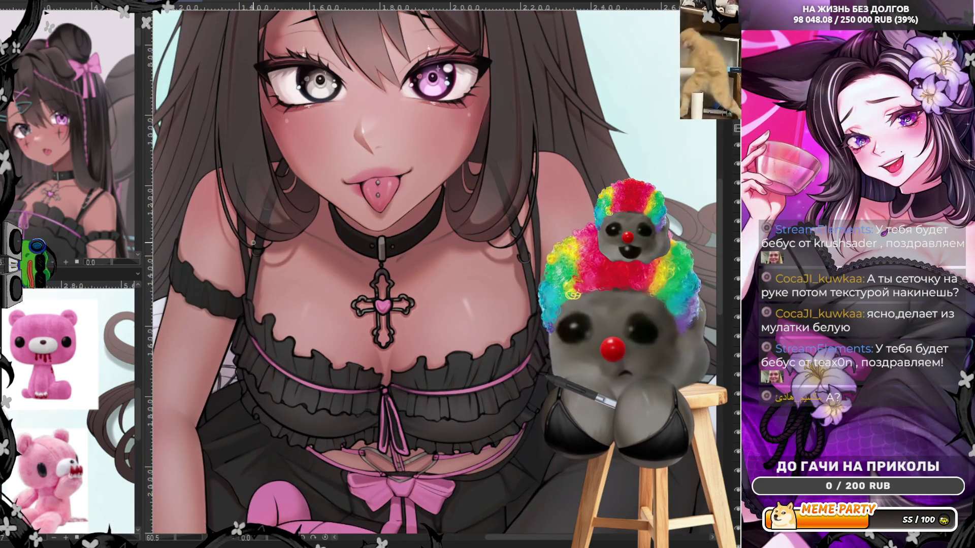
{"action": "scroll", "coordinate": [411, 297], "scroll_direction": "up", "scroll_amount": 3}
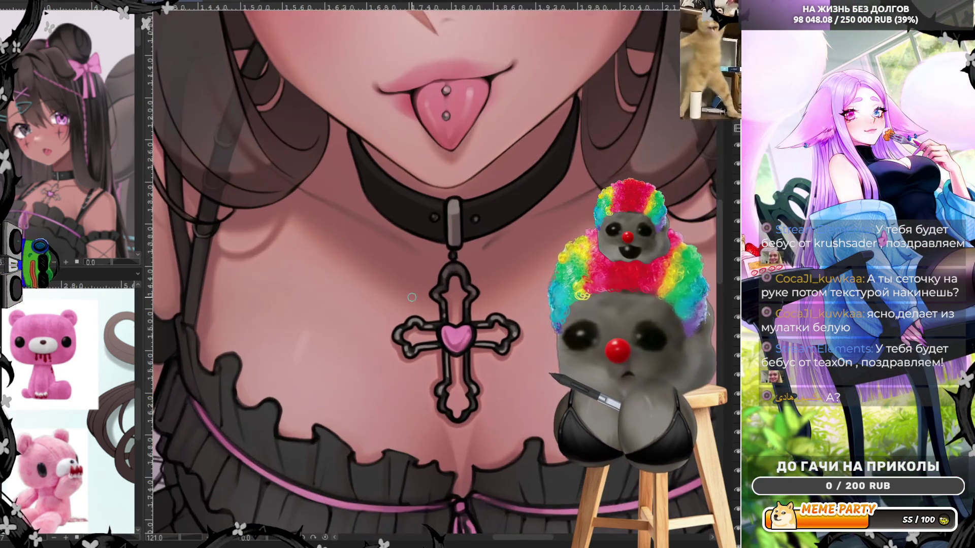
{"action": "scroll", "coordinate": [412, 297], "scroll_direction": "up", "scroll_amount": 1}
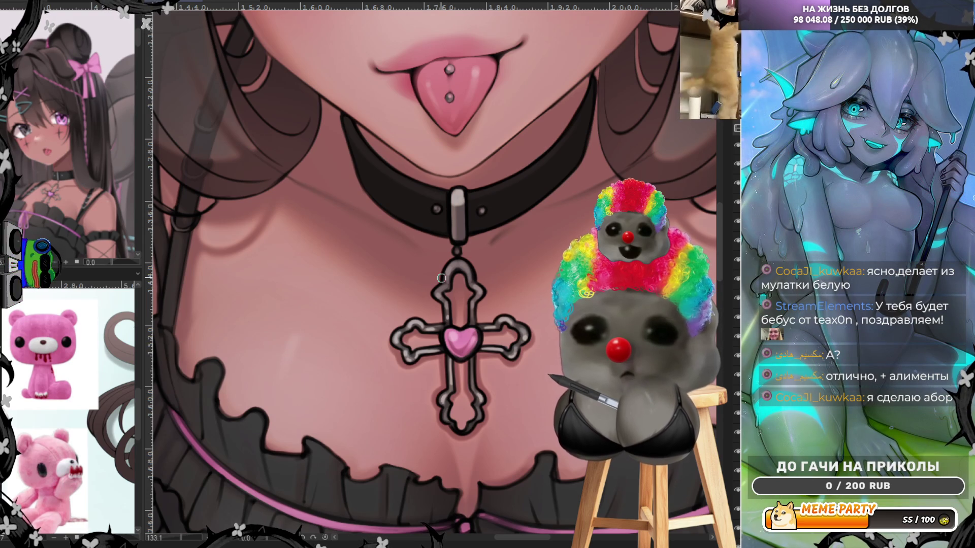
{"action": "scroll", "coordinate": [441, 279], "scroll_direction": "down", "scroll_amount": 3}
{"action": "scroll", "coordinate": [404, 259], "scroll_direction": "up", "scroll_amount": 1}
{"action": "scroll", "coordinate": [381, 247], "scroll_direction": "up", "scroll_amount": 2}
{"action": "scroll", "coordinate": [366, 237], "scroll_direction": "up", "scroll_amount": 2}
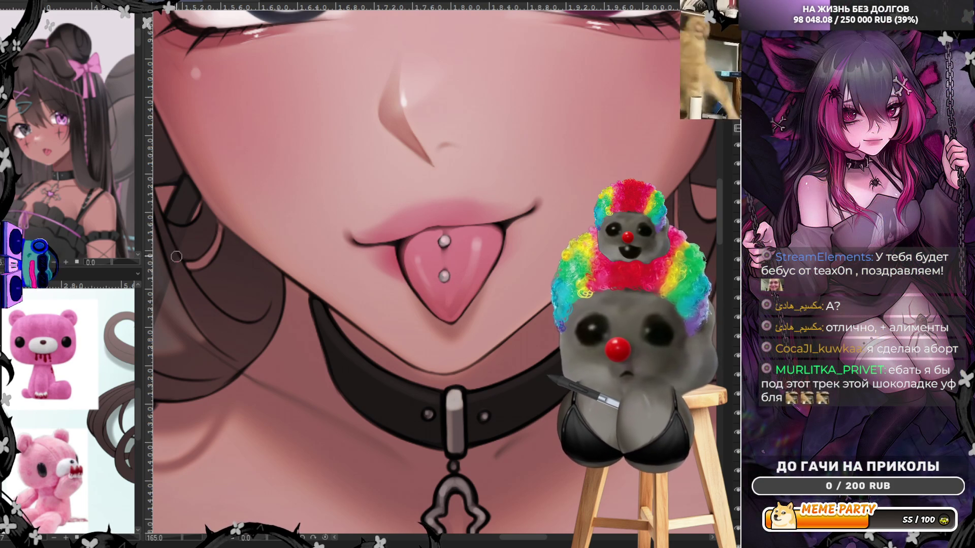
{"action": "key", "text": "bracketright"}
{"action": "key", "text": "bracketright"}
{"action": "key", "text": "bracketright"}
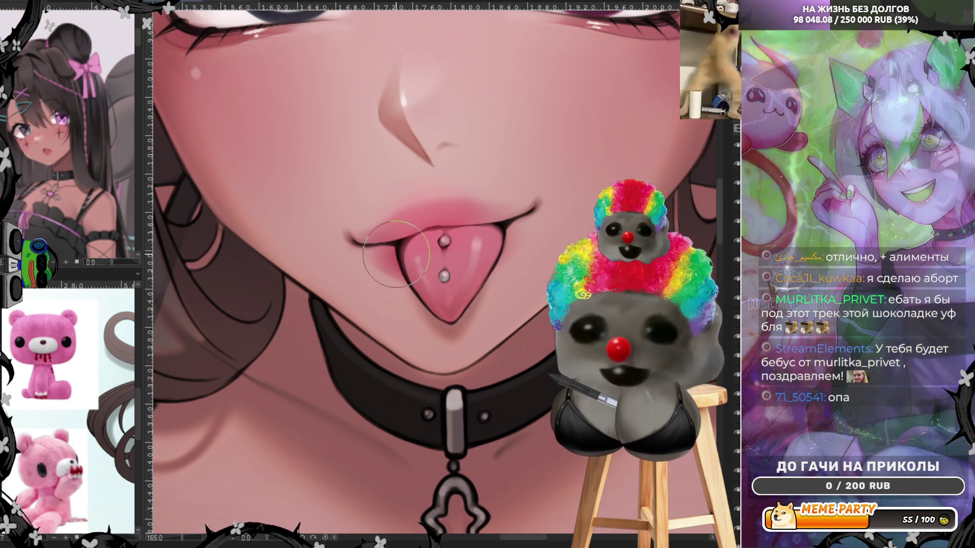
{"action": "scroll", "coordinate": [396, 254], "scroll_direction": "down", "scroll_amount": 4}
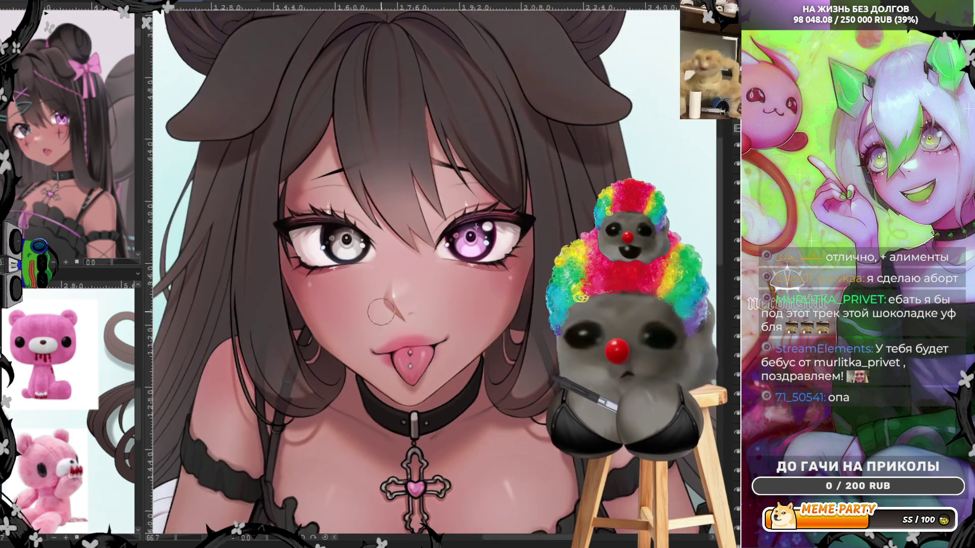
{"action": "scroll", "coordinate": [434, 431], "scroll_direction": "up", "scroll_amount": 4}
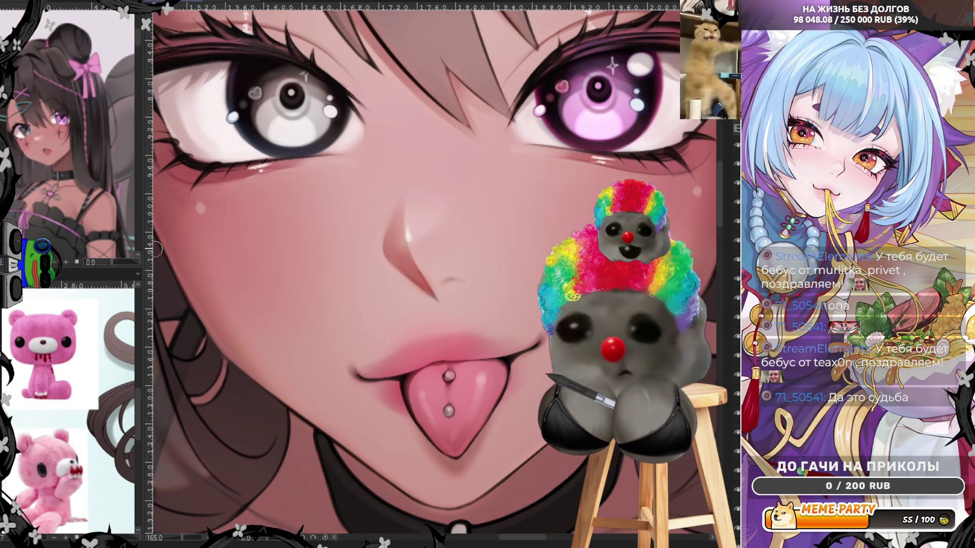
{"action": "scroll", "coordinate": [327, 334], "scroll_direction": "down", "scroll_amount": 2}
{"action": "scroll", "coordinate": [327, 334], "scroll_direction": "down", "scroll_amount": 3}
{"action": "scroll", "coordinate": [351, 274], "scroll_direction": "up", "scroll_amount": 2}
{"action": "scroll", "coordinate": [375, 219], "scroll_direction": "up", "scroll_amount": 3}
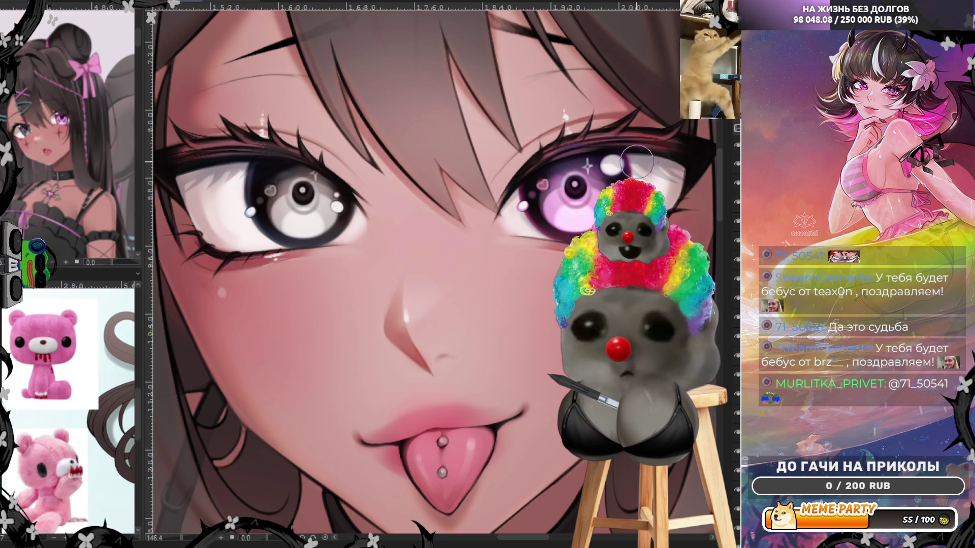
{"action": "scroll", "coordinate": [300, 285], "scroll_direction": "down", "scroll_amount": 2}
{"action": "scroll", "coordinate": [299, 284], "scroll_direction": "down", "scroll_amount": 2}
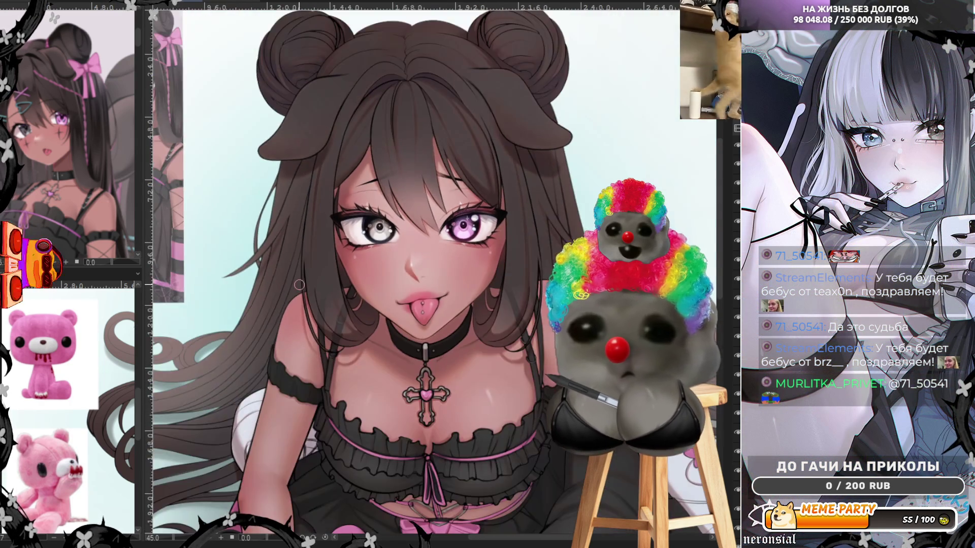
{"action": "scroll", "coordinate": [300, 285], "scroll_direction": "down", "scroll_amount": 1}
{"action": "scroll", "coordinate": [300, 286], "scroll_direction": "down", "scroll_amount": 1}
{"action": "scroll", "coordinate": [508, 294], "scroll_direction": "up", "scroll_amount": 1}
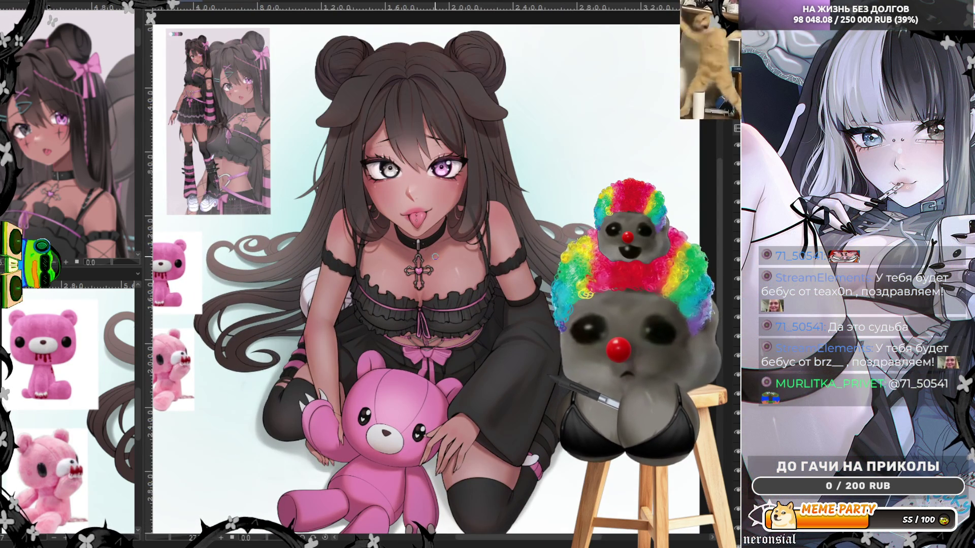
{"action": "scroll", "coordinate": [449, 168], "scroll_direction": "up", "scroll_amount": 1}
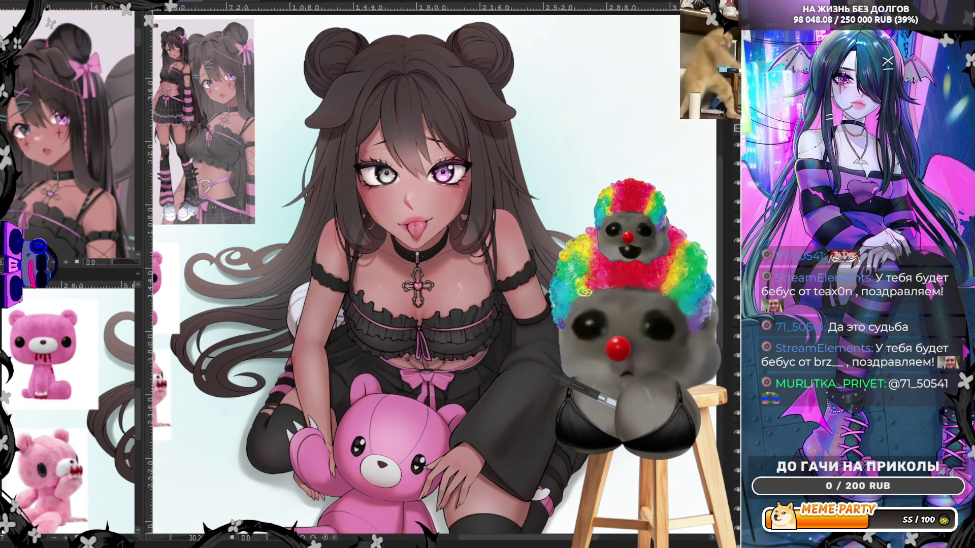
{"action": "scroll", "coordinate": [425, 133], "scroll_direction": "up", "scroll_amount": 1}
{"action": "scroll", "coordinate": [426, 134], "scroll_direction": "up", "scroll_amount": 2}
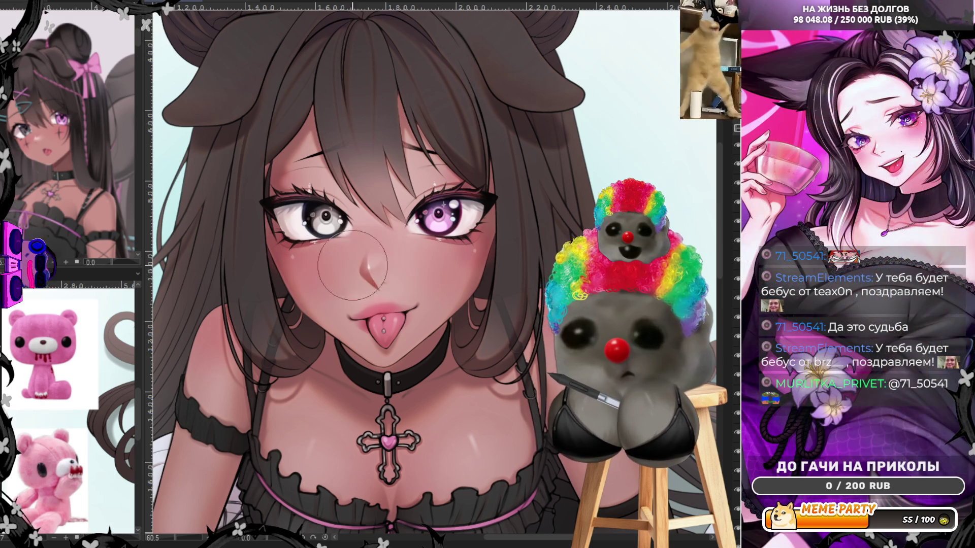
Step: Airbrush a soft pink blush across the girl's cheek below her eye
{"action": "left_click_drag", "start_coordinate": [353, 271], "coordinate": [327, 293]}
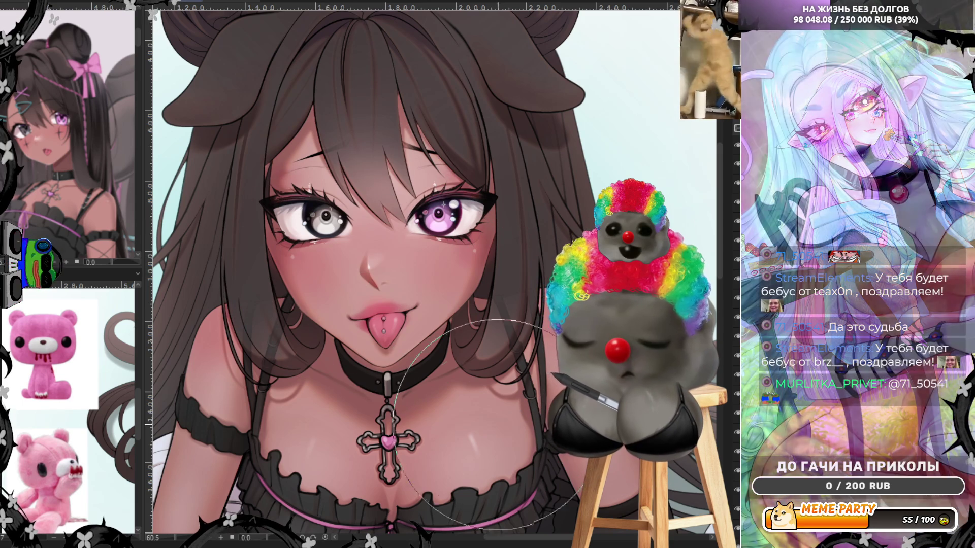
{"action": "scroll", "coordinate": [427, 396], "scroll_direction": "up", "scroll_amount": 2}
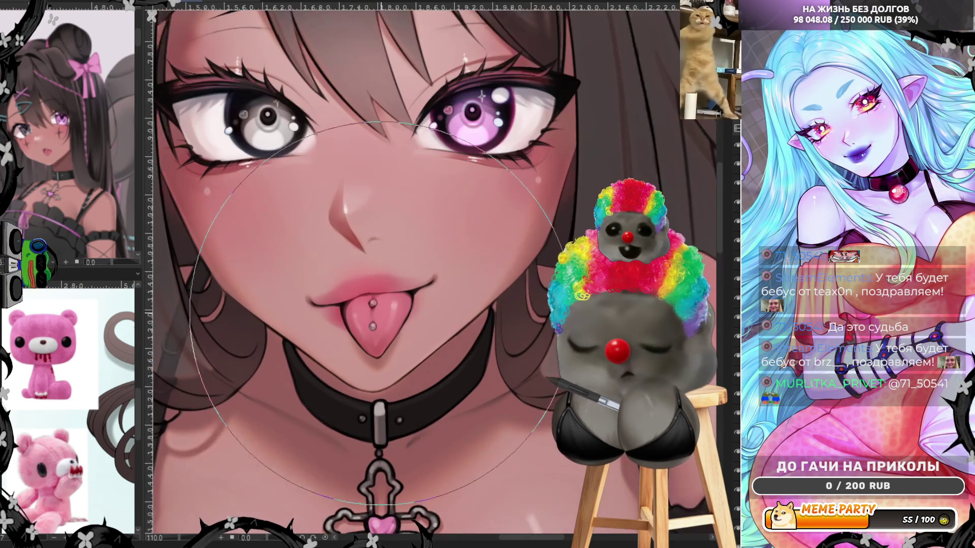
{"action": "scroll", "coordinate": [380, 320], "scroll_direction": "up", "scroll_amount": 2}
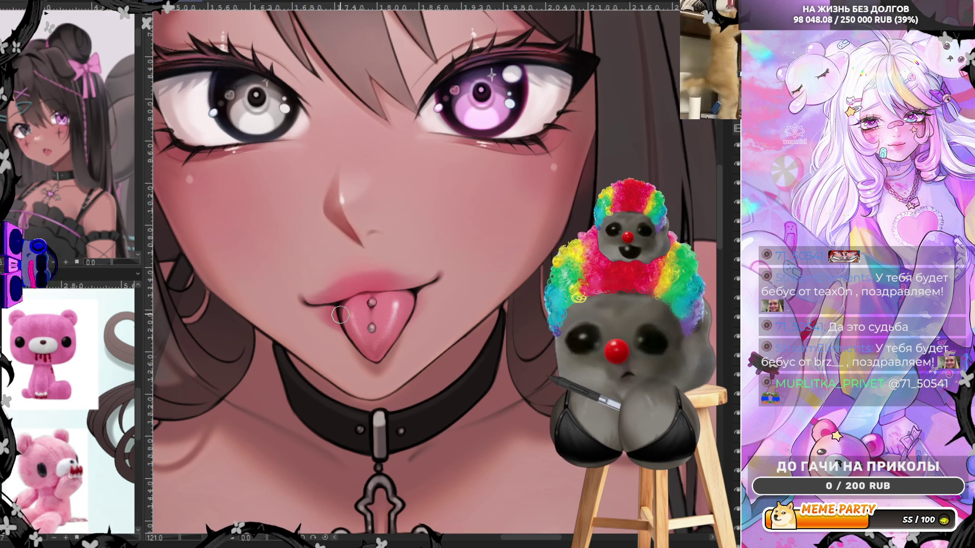
{"action": "scroll", "coordinate": [340, 314], "scroll_direction": "up", "scroll_amount": 1}
{"action": "scroll", "coordinate": [351, 286], "scroll_direction": "up", "scroll_amount": 2}
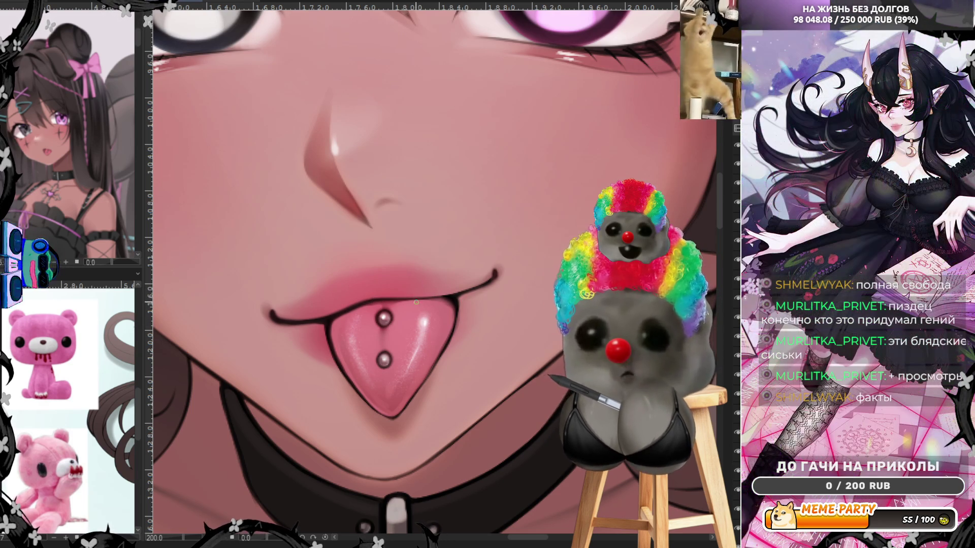
{"action": "scroll", "coordinate": [351, 328], "scroll_direction": "down", "scroll_amount": 3}
{"action": "scroll", "coordinate": [352, 327], "scroll_direction": "down", "scroll_amount": 3}
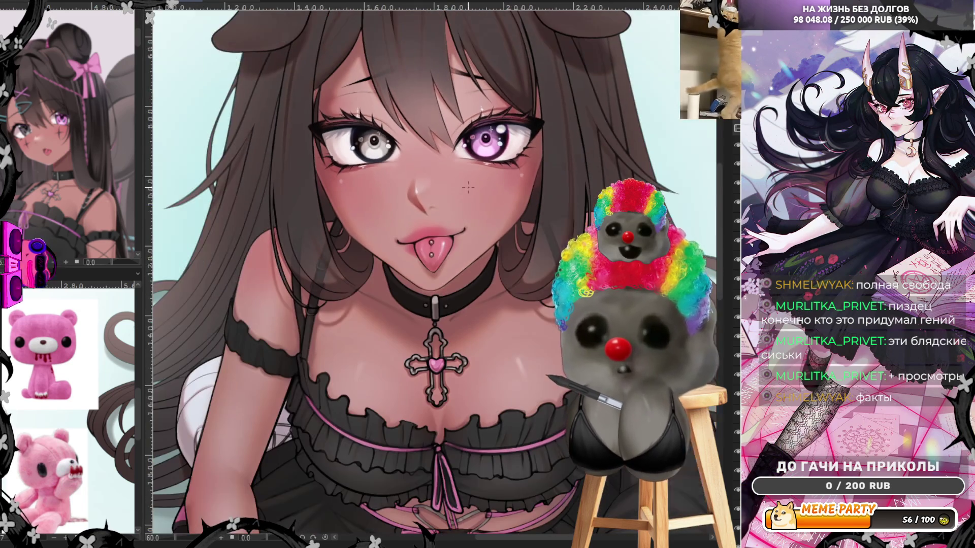
{"action": "scroll", "coordinate": [427, 419], "scroll_direction": "up", "scroll_amount": 3}
{"action": "scroll", "coordinate": [427, 418], "scroll_direction": "down", "scroll_amount": 3}
{"action": "scroll", "coordinate": [446, 370], "scroll_direction": "up", "scroll_amount": 2}
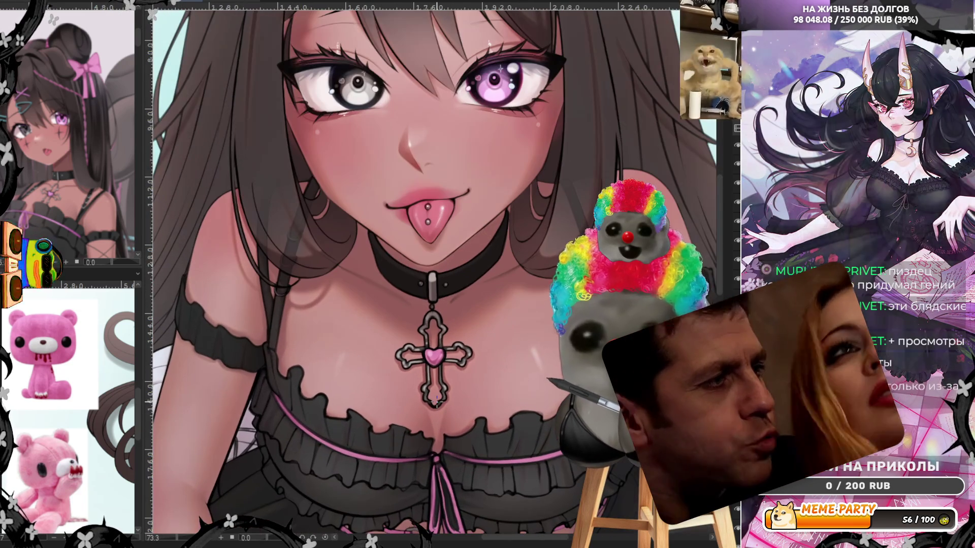
{"action": "scroll", "coordinate": [441, 371], "scroll_direction": "down", "scroll_amount": 2}
{"action": "scroll", "coordinate": [463, 186], "scroll_direction": "up", "scroll_amount": 2}
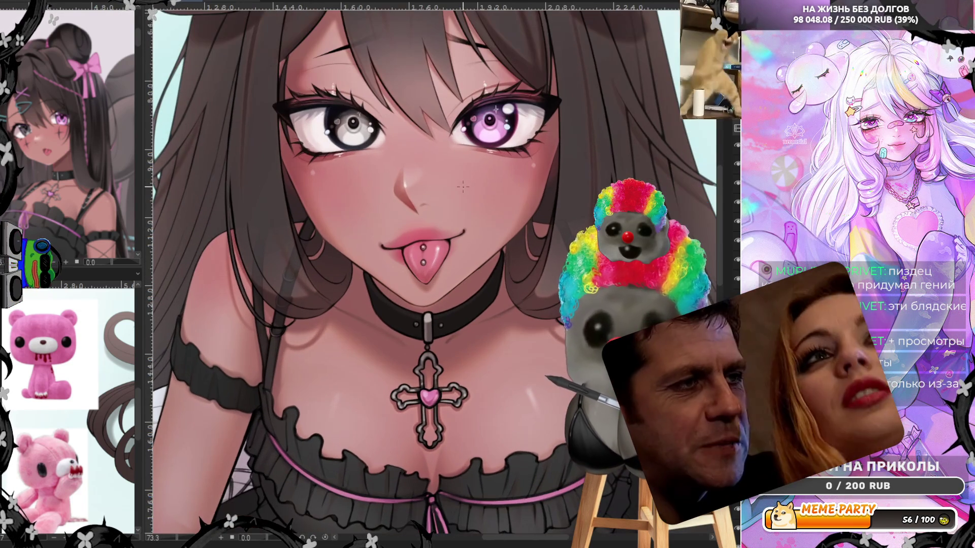
{"action": "scroll", "coordinate": [462, 187], "scroll_direction": "down", "scroll_amount": 1}
{"action": "scroll", "coordinate": [463, 186], "scroll_direction": "down", "scroll_amount": 1}
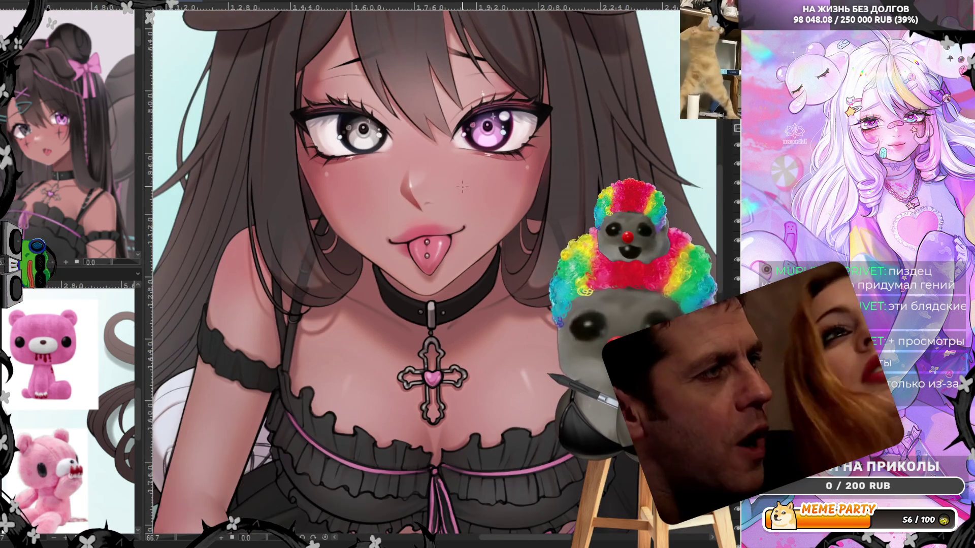
{"action": "scroll", "coordinate": [462, 187], "scroll_direction": "up", "scroll_amount": 1}
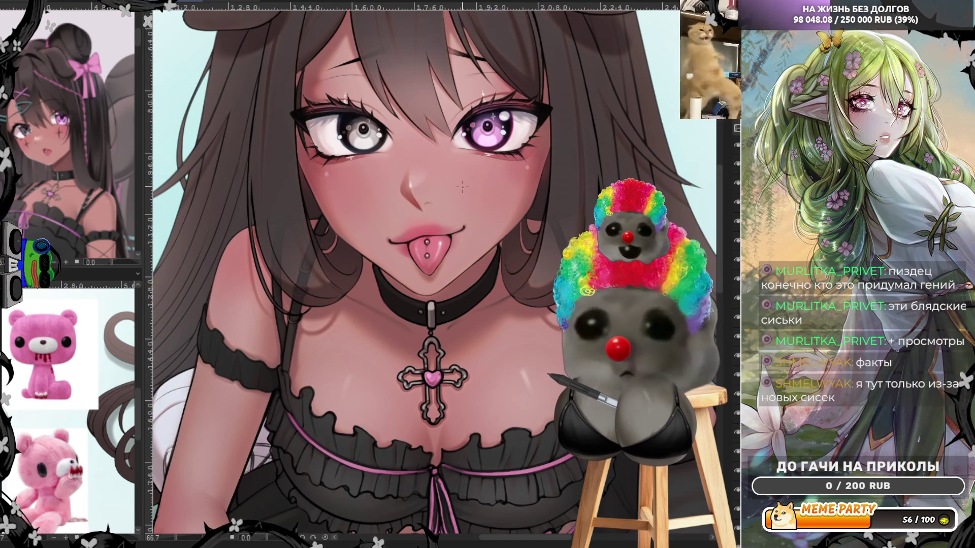
{"action": "scroll", "coordinate": [463, 186], "scroll_direction": "up", "scroll_amount": 2}
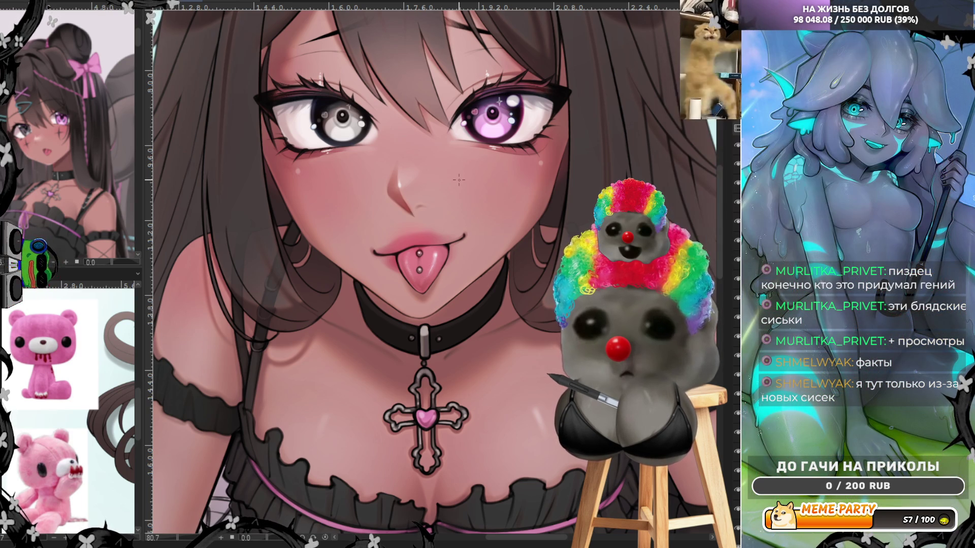
{"action": "scroll", "coordinate": [458, 180], "scroll_direction": "up", "scroll_amount": 2}
{"action": "scroll", "coordinate": [433, 237], "scroll_direction": "up", "scroll_amount": 1}
{"action": "scroll", "coordinate": [432, 236], "scroll_direction": "up", "scroll_amount": 1}
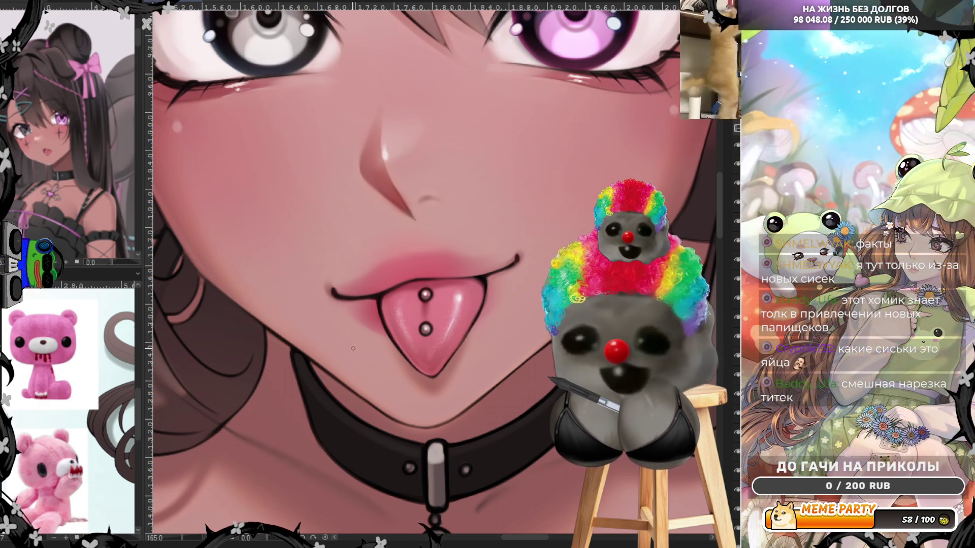
{"action": "key", "text": "ctrl+y"}
Step: Compare the lip and tongue stroke with undo/redo, then zoom out to the upper body
{"action": "key", "text": "ctrl+z"}
{"action": "key", "text": "ctrl+y"}
{"action": "key", "text": "ctrl+z"}
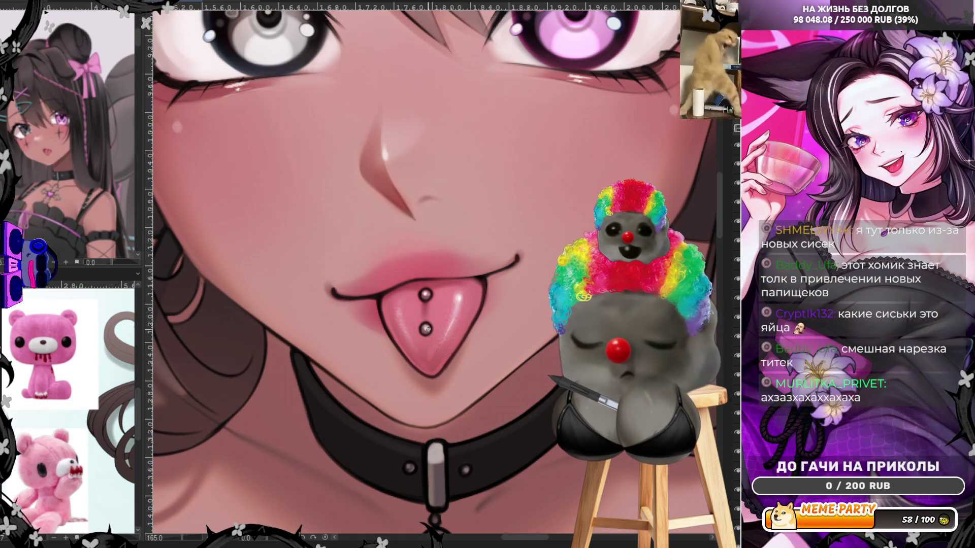
{"action": "scroll", "coordinate": [449, 300], "scroll_direction": "down", "scroll_amount": 3}
{"action": "scroll", "coordinate": [450, 301], "scroll_direction": "down", "scroll_amount": 2}
{"action": "scroll", "coordinate": [450, 300], "scroll_direction": "up", "scroll_amount": 4}
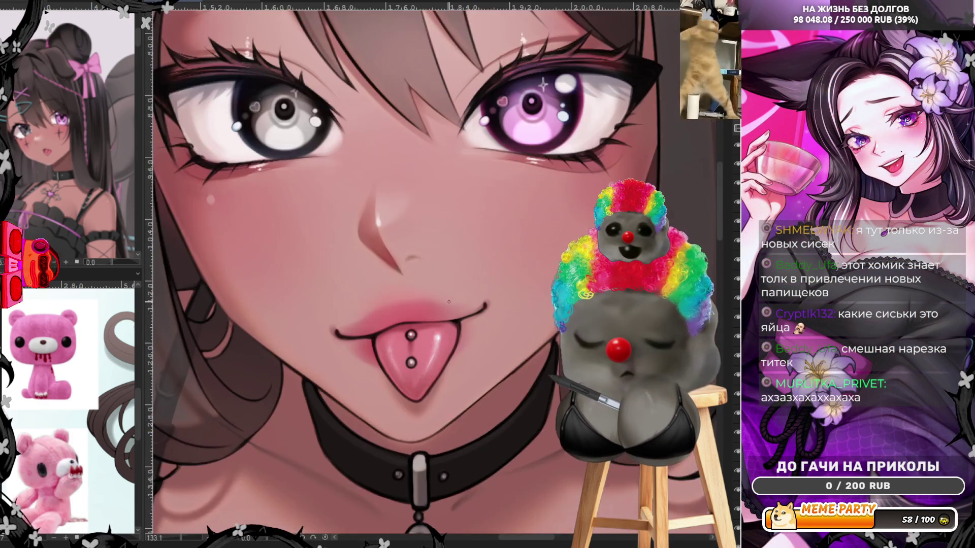
{"action": "scroll", "coordinate": [450, 301], "scroll_direction": "up", "scroll_amount": 3}
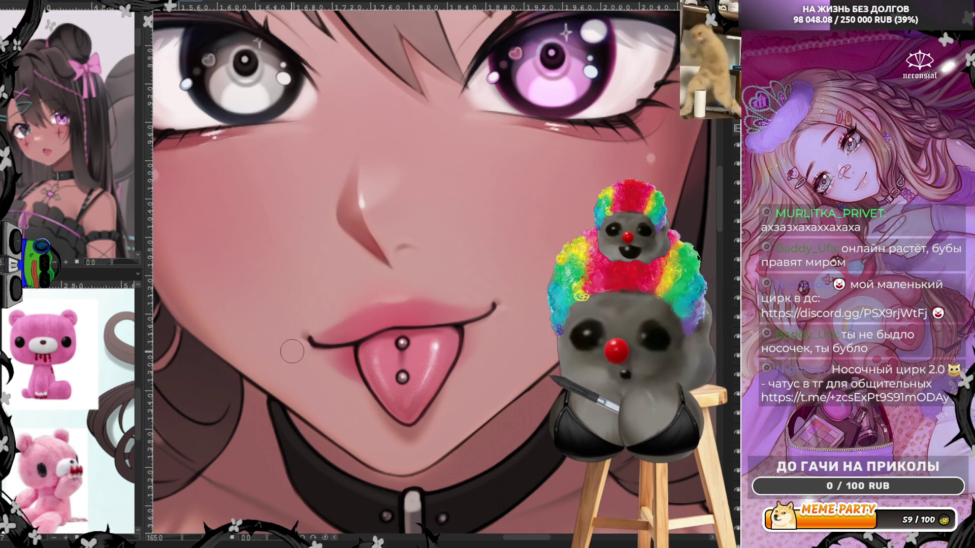
{"action": "key", "text": "ctrl+minus"}
{"action": "key", "text": "ctrl+minus"}
{"action": "scroll", "coordinate": [456, 254], "scroll_direction": "up", "scroll_amount": 1}
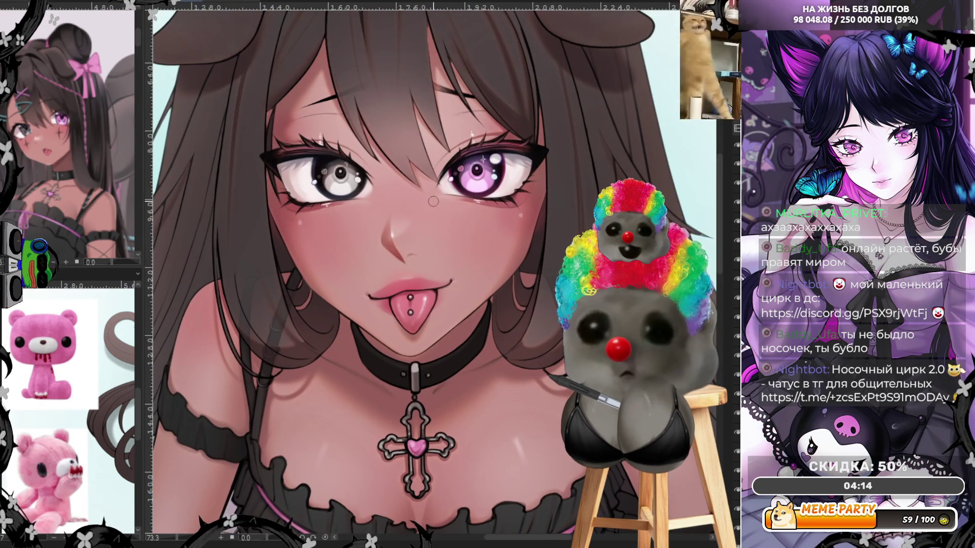
{"action": "scroll", "coordinate": [439, 199], "scroll_direction": "up", "scroll_amount": 1}
{"action": "scroll", "coordinate": [439, 199], "scroll_direction": "up", "scroll_amount": 1}
{"action": "scroll", "coordinate": [439, 200], "scroll_direction": "up", "scroll_amount": 1}
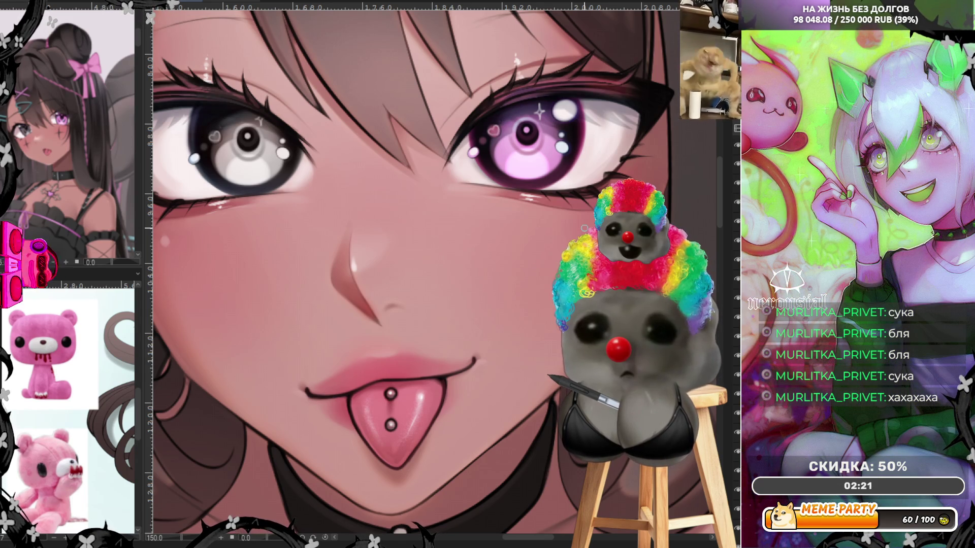
{"action": "scroll", "coordinate": [490, 352], "scroll_direction": "down", "scroll_amount": 1}
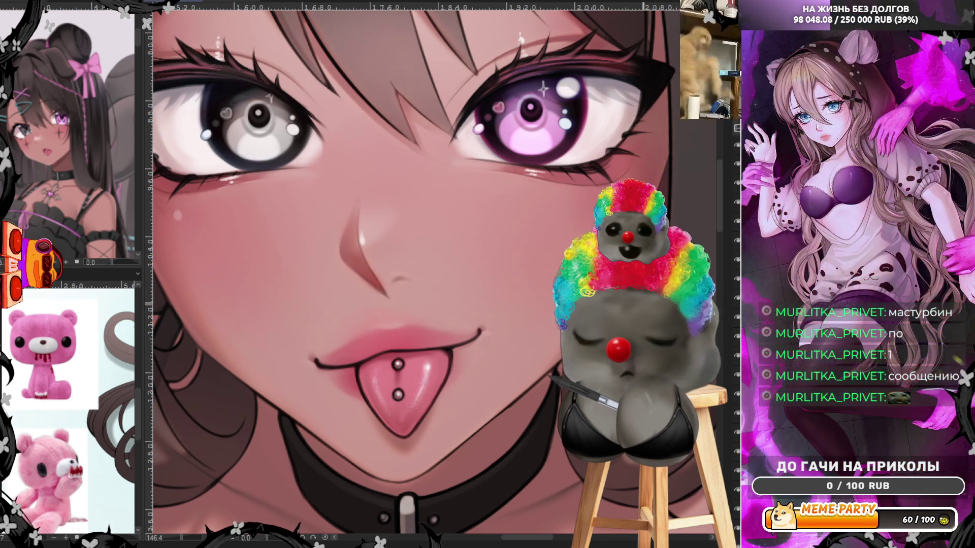
{"action": "scroll", "coordinate": [412, 275], "scroll_direction": "down", "scroll_amount": 5}
{"action": "scroll", "coordinate": [617, 313], "scroll_direction": "up", "scroll_amount": 2}
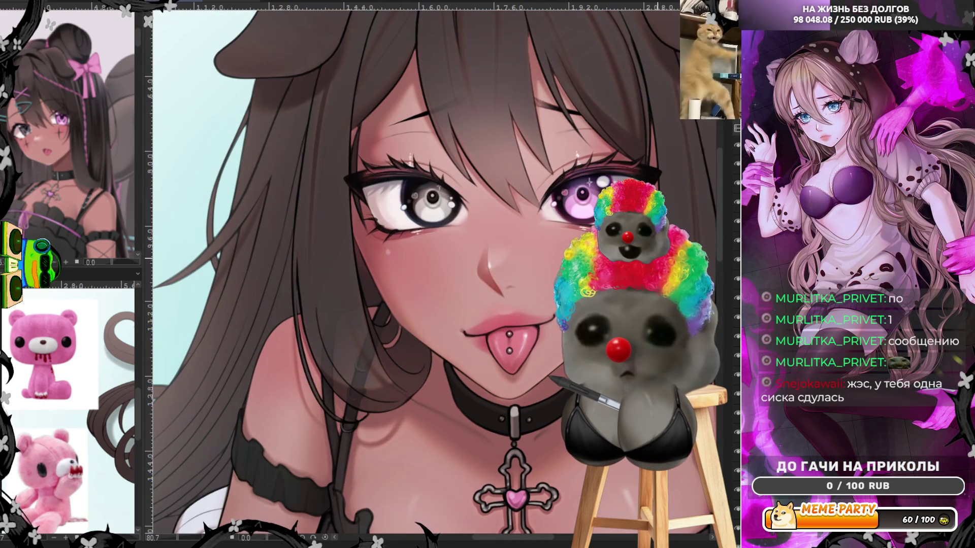
{"action": "scroll", "coordinate": [411, 275], "scroll_direction": "down", "scroll_amount": 3}
{"action": "scroll", "coordinate": [411, 274], "scroll_direction": "down", "scroll_amount": 2}
{"action": "scroll", "coordinate": [411, 275], "scroll_direction": "up", "scroll_amount": 3}
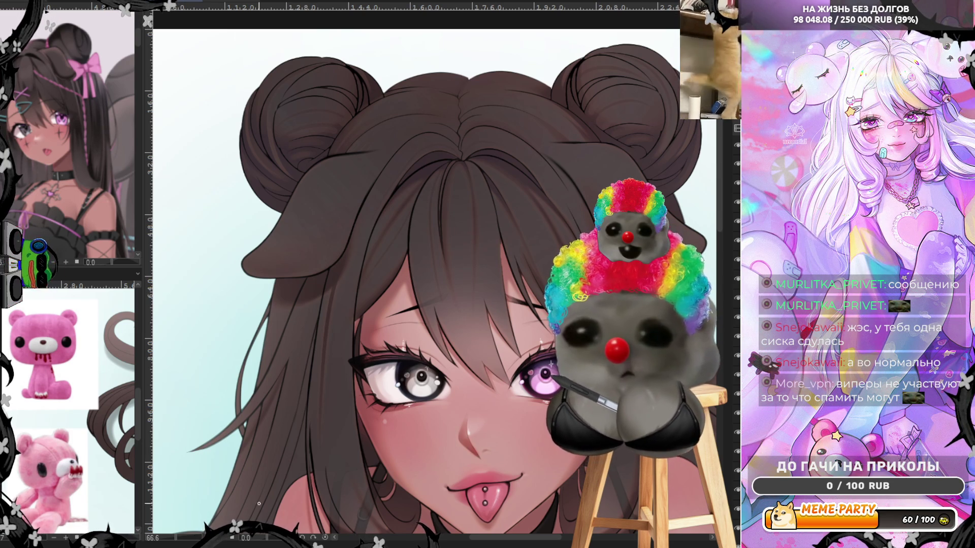
{"action": "scroll", "coordinate": [578, 142], "scroll_direction": "down", "scroll_amount": 2}
{"action": "scroll", "coordinate": [577, 142], "scroll_direction": "down", "scroll_amount": 1}
{"action": "scroll", "coordinate": [577, 142], "scroll_direction": "down", "scroll_amount": 1}
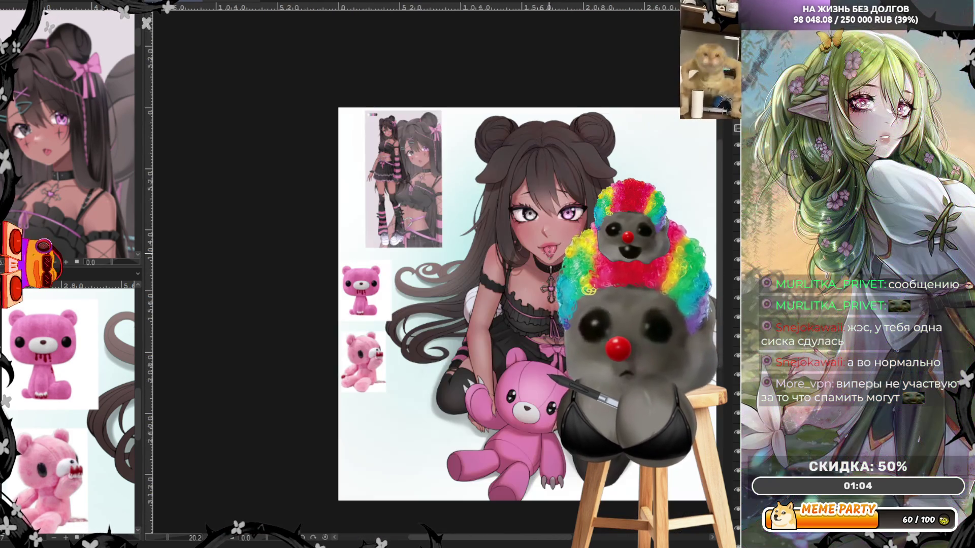
{"action": "scroll", "coordinate": [554, 192], "scroll_direction": "up", "scroll_amount": 1}
{"action": "scroll", "coordinate": [553, 193], "scroll_direction": "up", "scroll_amount": 1}
{"action": "scroll", "coordinate": [553, 192], "scroll_direction": "up", "scroll_amount": 1}
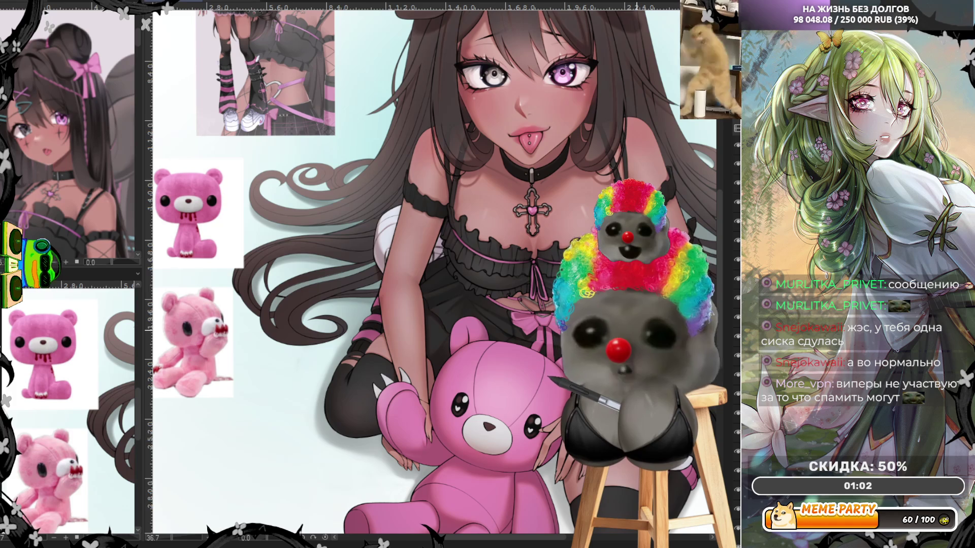
{"action": "scroll", "coordinate": [525, 220], "scroll_direction": "down", "scroll_amount": 1}
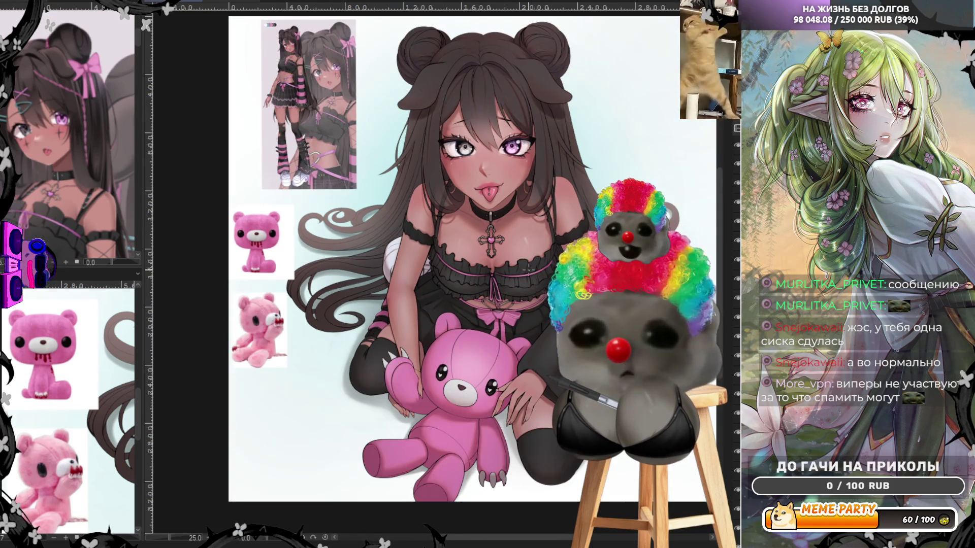
{"action": "scroll", "coordinate": [524, 219], "scroll_direction": "up", "scroll_amount": 2}
{"action": "scroll", "coordinate": [525, 219], "scroll_direction": "up", "scroll_amount": 1}
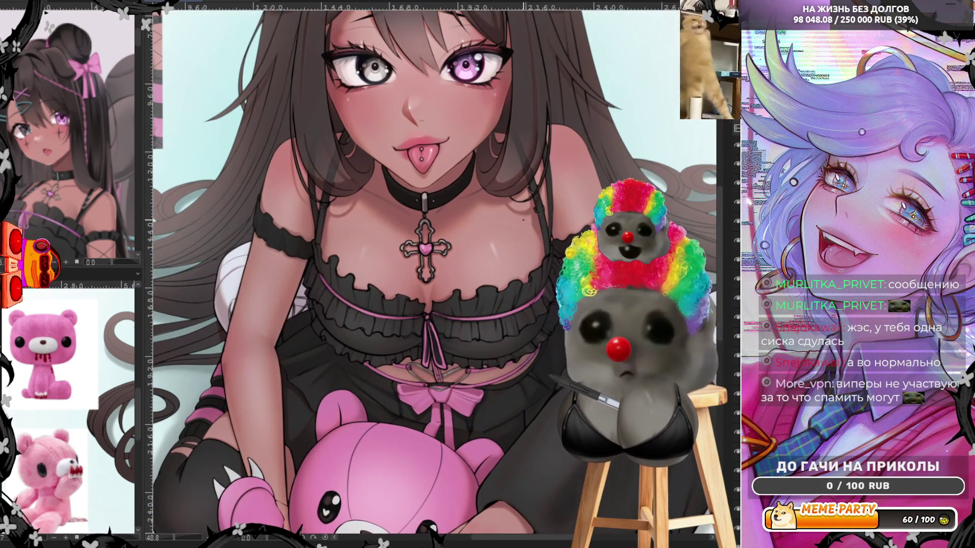
{"action": "scroll", "coordinate": [525, 219], "scroll_direction": "down", "scroll_amount": 1}
{"action": "scroll", "coordinate": [488, 348], "scroll_direction": "up", "scroll_amount": 2}
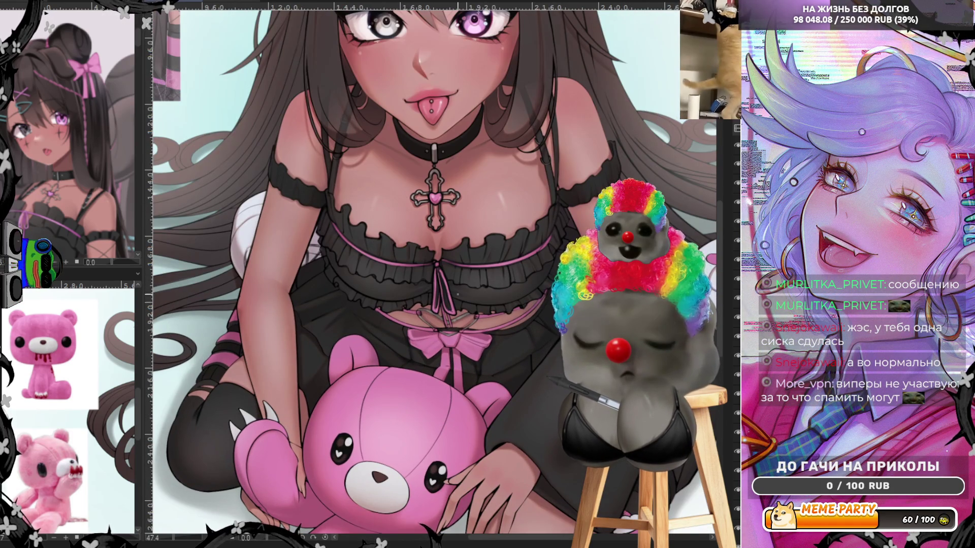
{"action": "scroll", "coordinate": [461, 320], "scroll_direction": "up", "scroll_amount": 1}
{"action": "scroll", "coordinate": [462, 320], "scroll_direction": "up", "scroll_amount": 2}
{"action": "scroll", "coordinate": [462, 320], "scroll_direction": "up", "scroll_amount": 1}
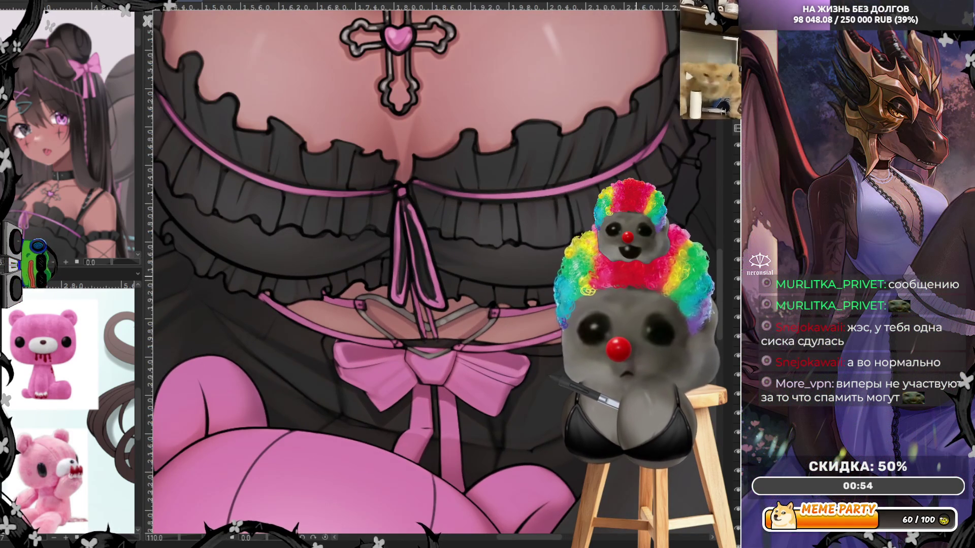
{"action": "scroll", "coordinate": [511, 347], "scroll_direction": "up", "scroll_amount": 1}
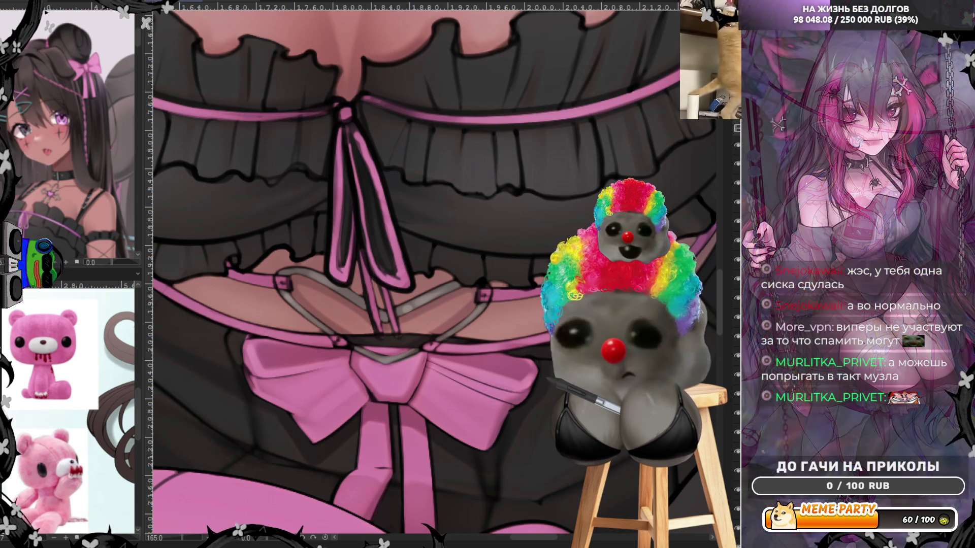
Step: Choose Editor in the PNGTuber Plus mode menu to show the avatar's sprite editor
{"action": "left_click", "coordinate": [189, 110]}
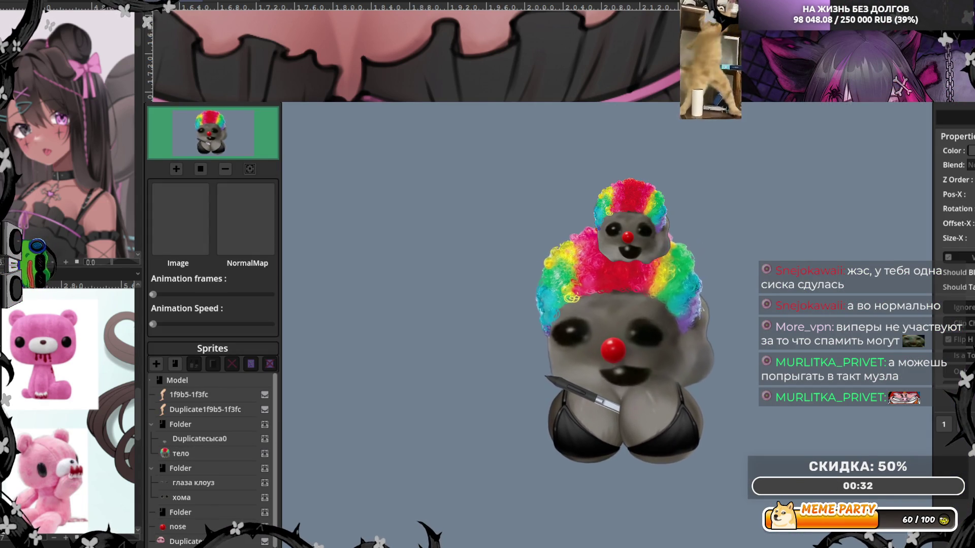
{"action": "scroll", "coordinate": [213, 496], "scroll_direction": "down", "scroll_amount": 3}
Step: Select the сыса1 breast sprite in the Sprites list for editing
{"action": "left_click", "coordinate": [180, 532]}
{"action": "scroll", "coordinate": [954, 267], "scroll_direction": "down", "scroll_amount": 5}
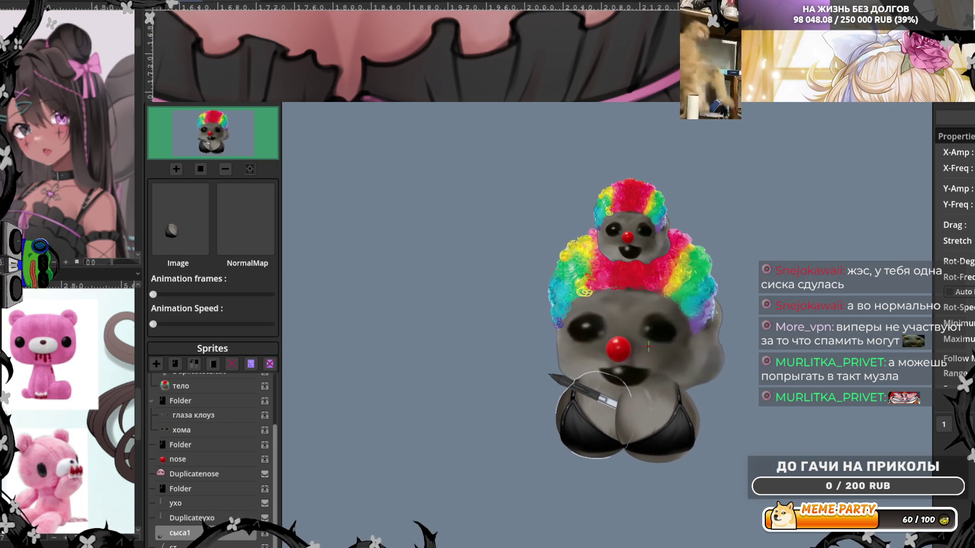
{"action": "scroll", "coordinate": [956, 267], "scroll_direction": "down", "scroll_amount": 2}
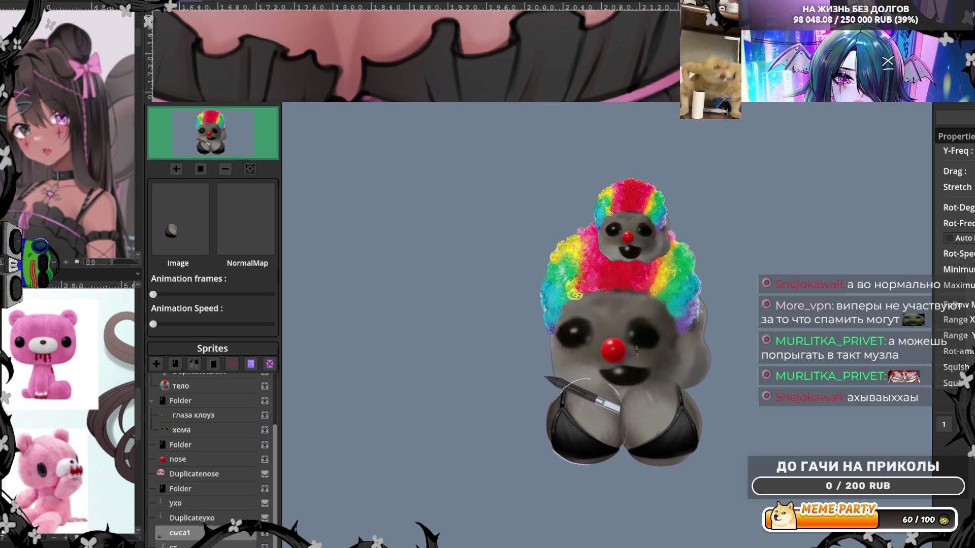
{"action": "scroll", "coordinate": [247, 415], "scroll_direction": "up", "scroll_amount": 2}
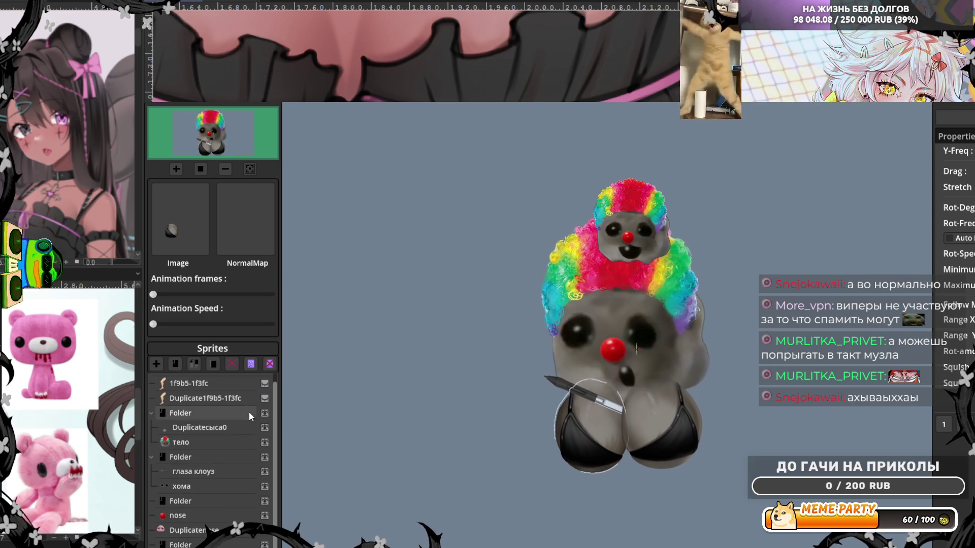
{"action": "scroll", "coordinate": [244, 533], "scroll_direction": "down", "scroll_amount": 2}
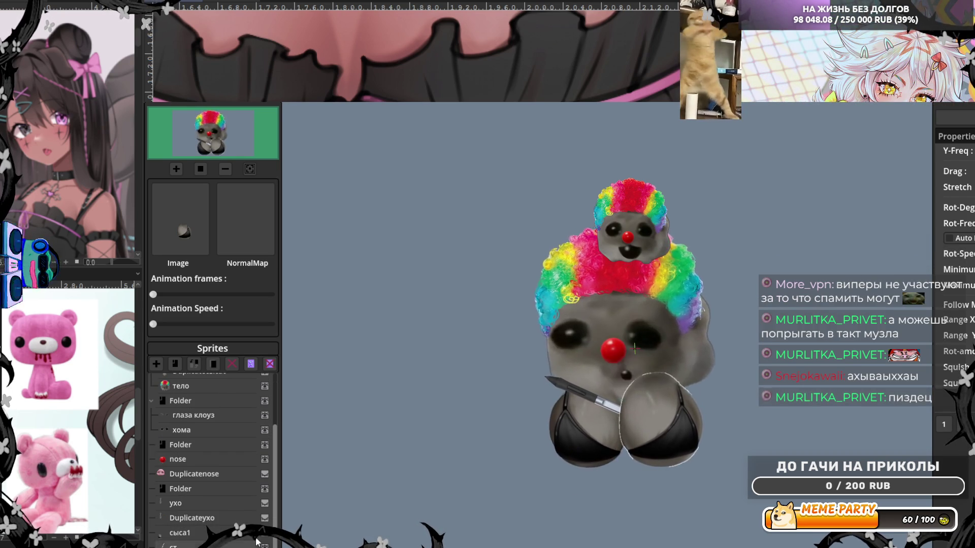
{"action": "left_click", "coordinate": [193, 533]}
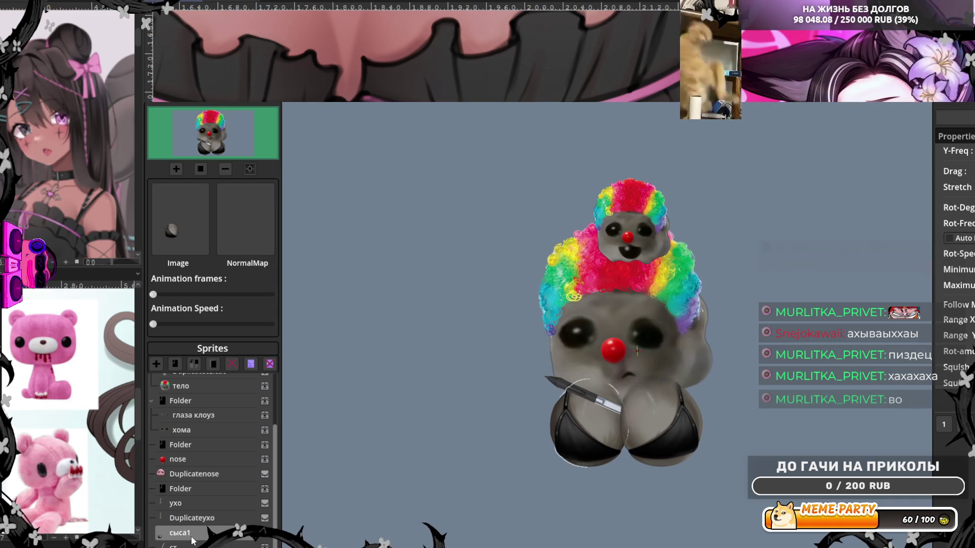
{"action": "left_click", "coordinate": [191, 546]}
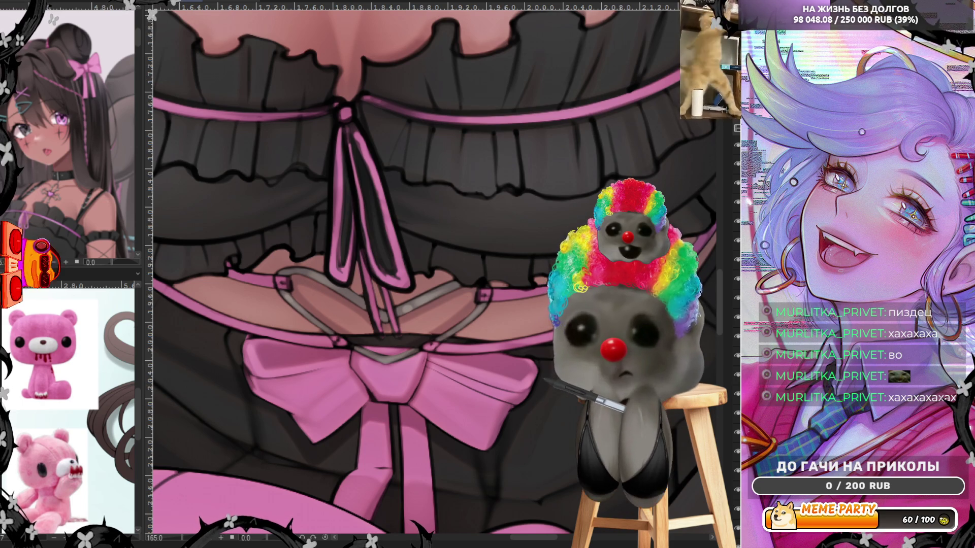
{"action": "key", "text": "alt+Tab"}
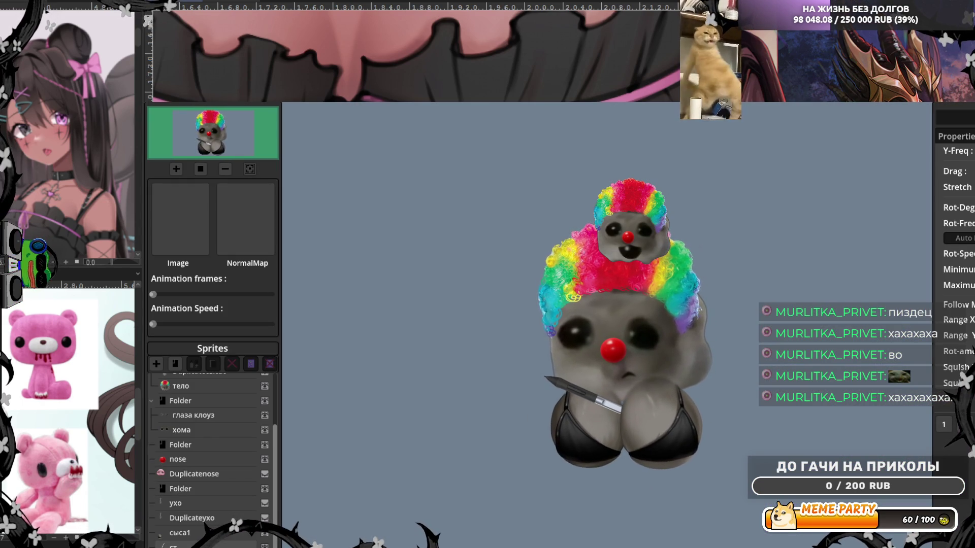
{"action": "left_click", "coordinate": [634, 351]}
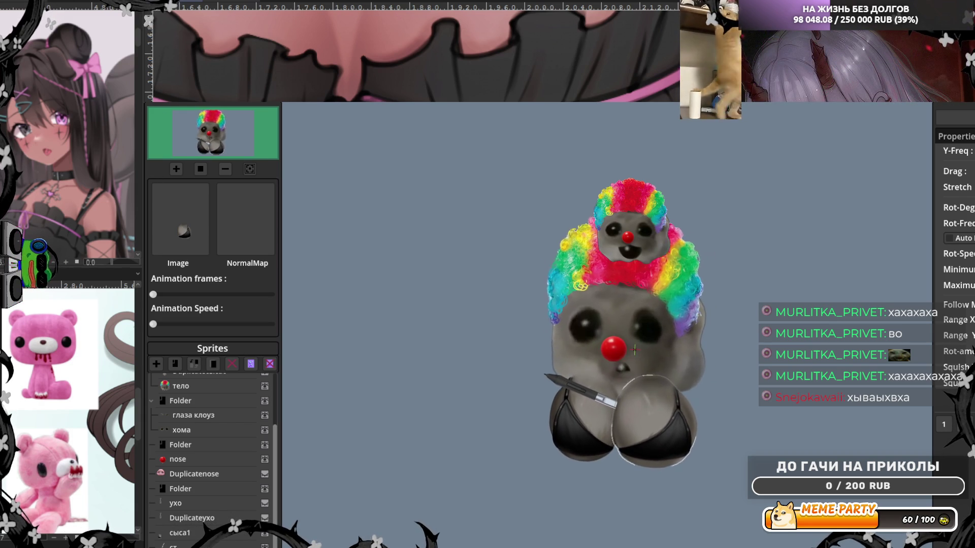
{"action": "left_click", "coordinate": [158, 96]}
{"action": "left_click", "coordinate": [165, 124]}
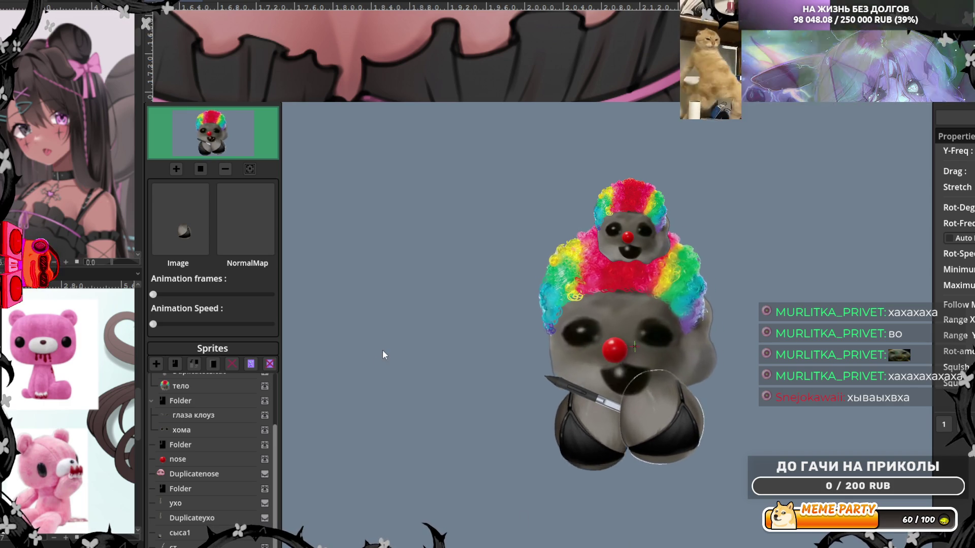
{"action": "left_click", "coordinate": [180, 532]}
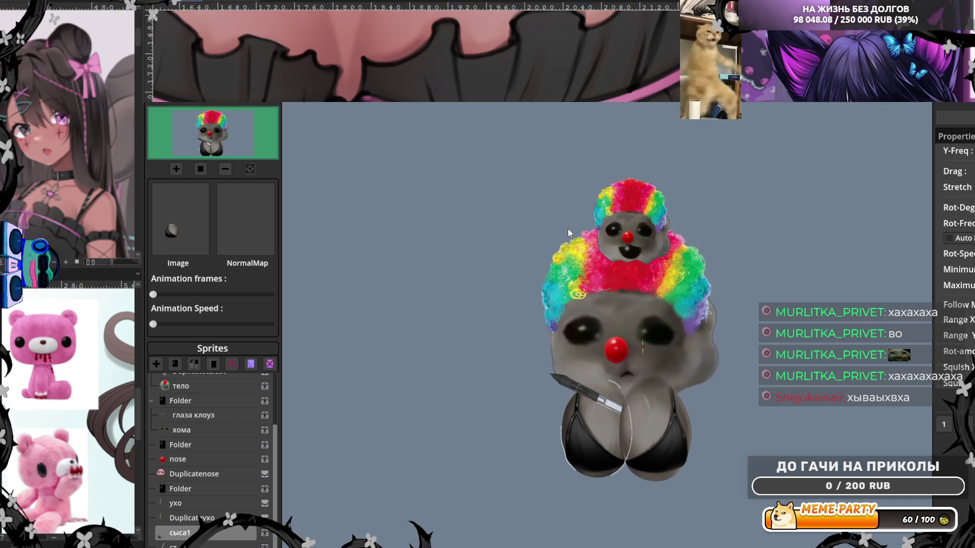
{"action": "scroll", "coordinate": [244, 415], "scroll_direction": "up", "scroll_amount": 2}
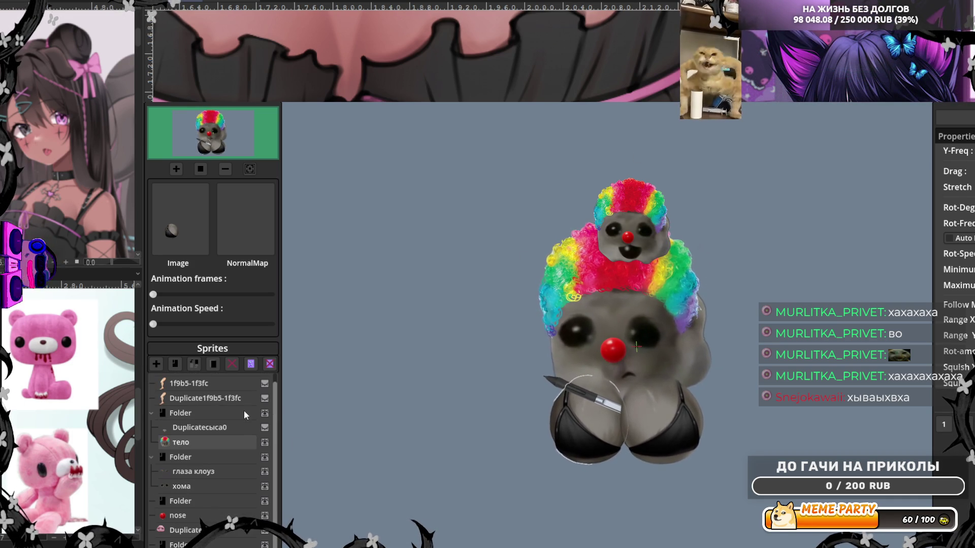
Step: Switch PNGTuber Plus from the editor back to the live PNGTube avatar mode
{"action": "left_click", "coordinate": [264, 427]}
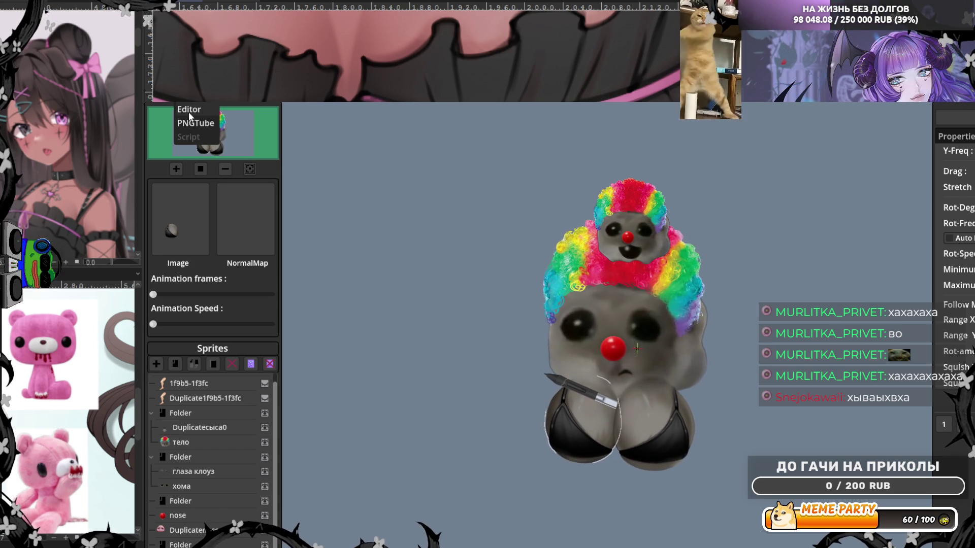
{"action": "left_click", "coordinate": [194, 123]}
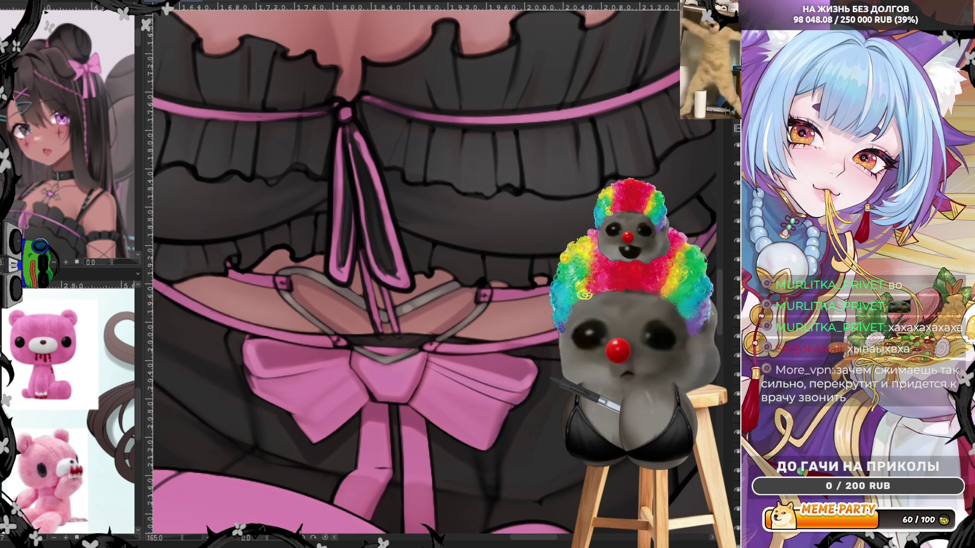
{"action": "scroll", "coordinate": [540, 339], "scroll_direction": "down", "scroll_amount": 3}
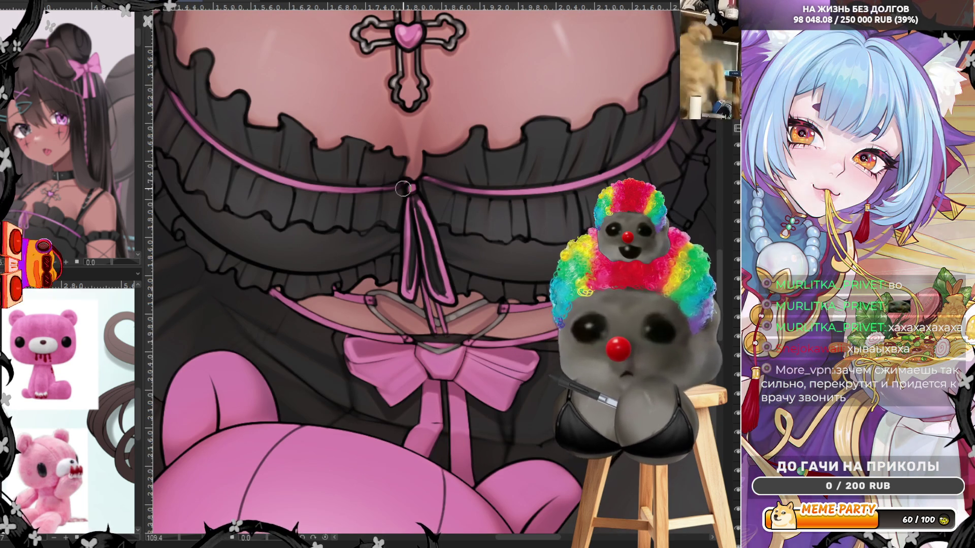
{"action": "scroll", "coordinate": [403, 189], "scroll_direction": "down", "scroll_amount": 1}
{"action": "scroll", "coordinate": [403, 189], "scroll_direction": "down", "scroll_amount": 2}
{"action": "scroll", "coordinate": [427, 195], "scroll_direction": "up", "scroll_amount": 1}
{"action": "scroll", "coordinate": [439, 197], "scroll_direction": "up", "scroll_amount": 2}
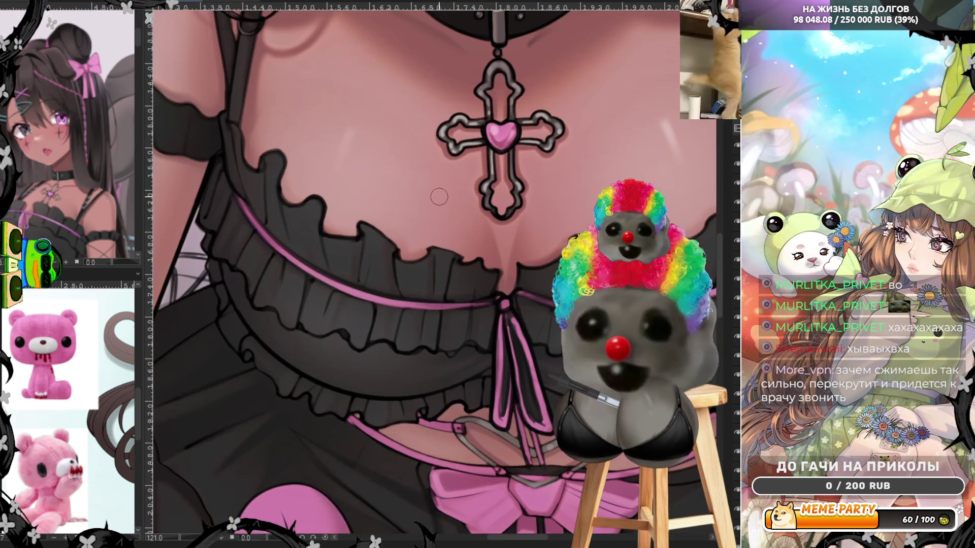
{"action": "scroll", "coordinate": [575, 362], "scroll_direction": "up", "scroll_amount": 1}
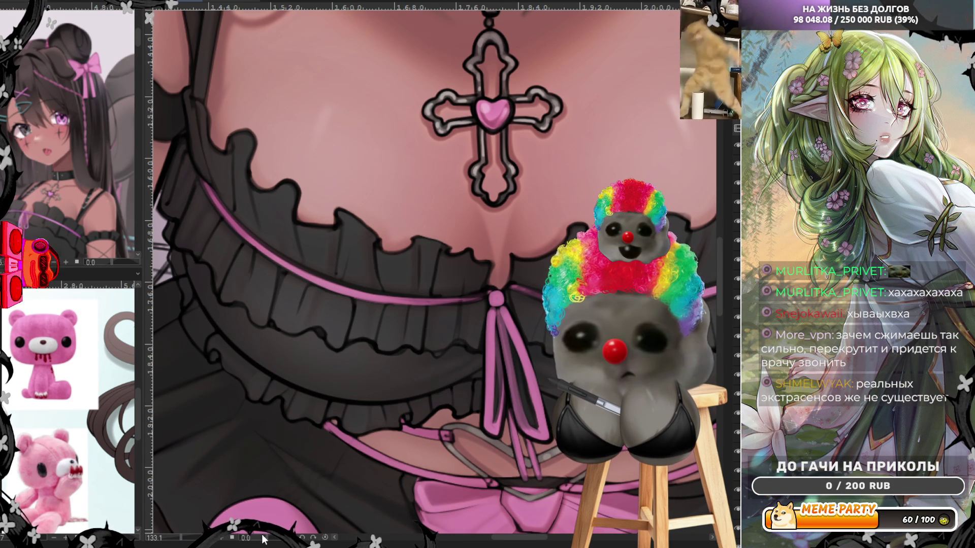
{"action": "left_click_drag", "start_coordinate": [257, 543], "coordinate": [421, 319]}
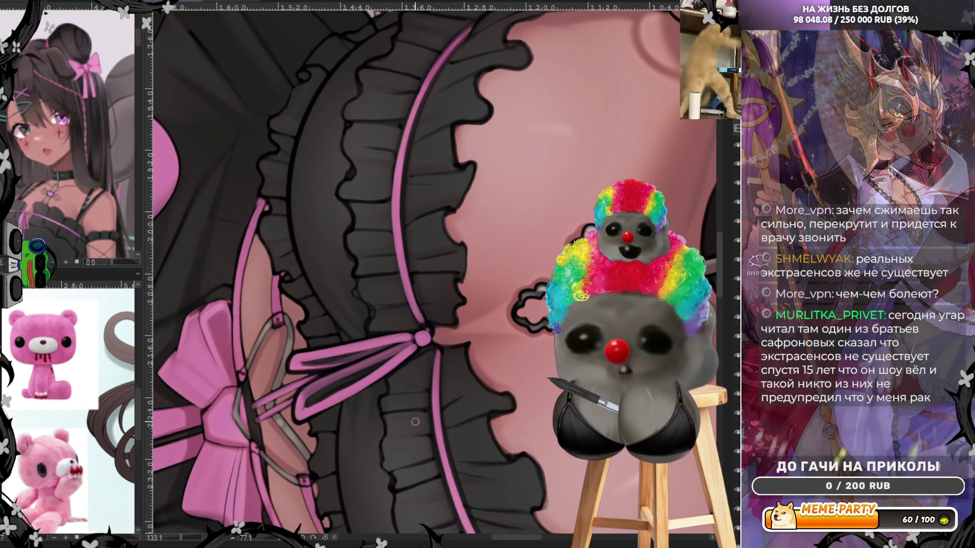
{"action": "scroll", "coordinate": [540, 329], "scroll_direction": "down", "scroll_amount": 2}
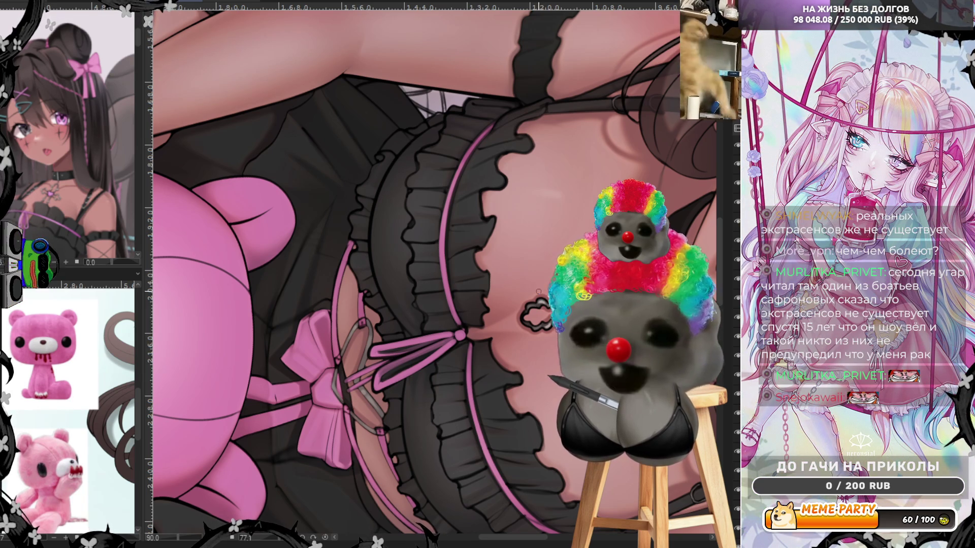
{"action": "mouse_move", "coordinate": [428, 305]}
{"action": "left_mouse_down"}
{"action": "mouse_move", "coordinate": [539, 459]}
{"action": "mouse_move", "coordinate": [468, 473]}
{"action": "left_mouse_up"}
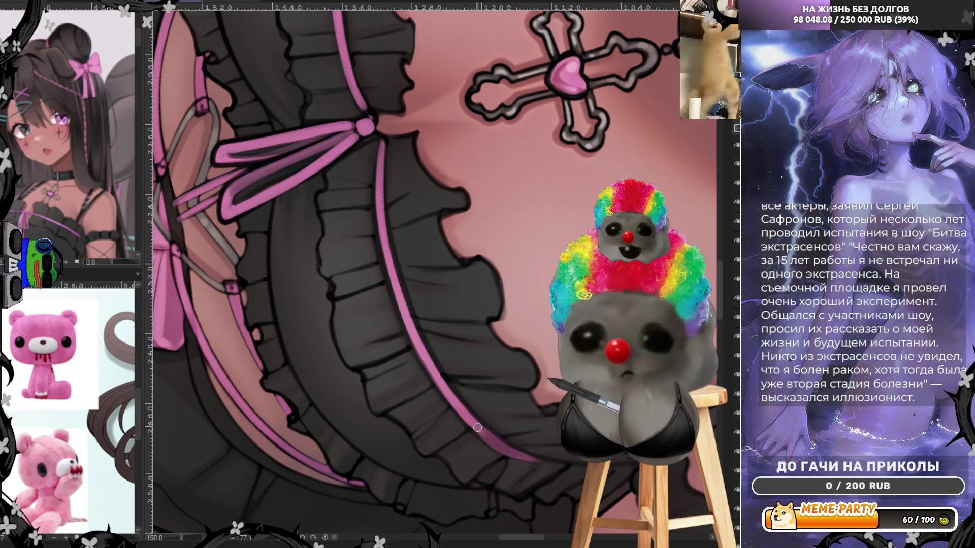
{"action": "scroll", "coordinate": [429, 425], "scroll_direction": "down", "scroll_amount": 5}
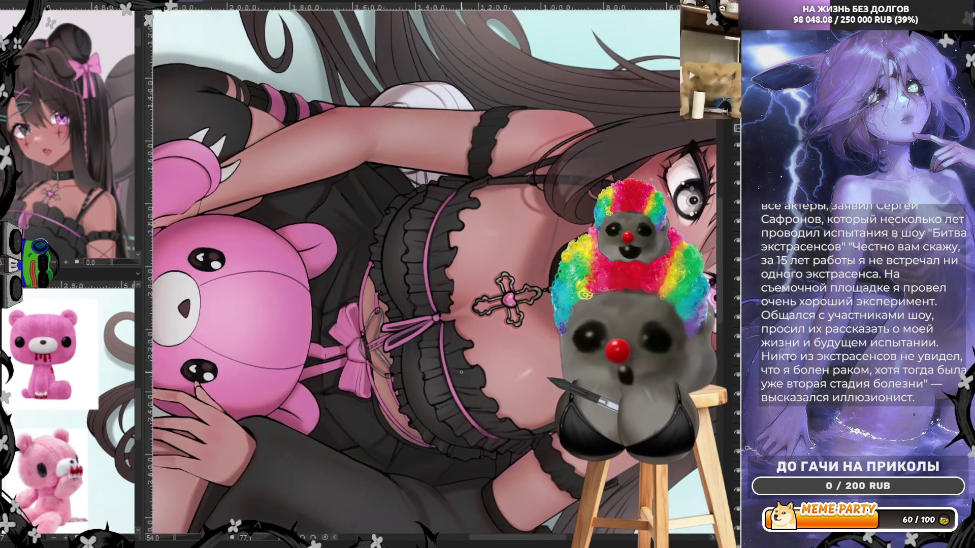
{"action": "scroll", "coordinate": [436, 183], "scroll_direction": "up", "scroll_amount": 5}
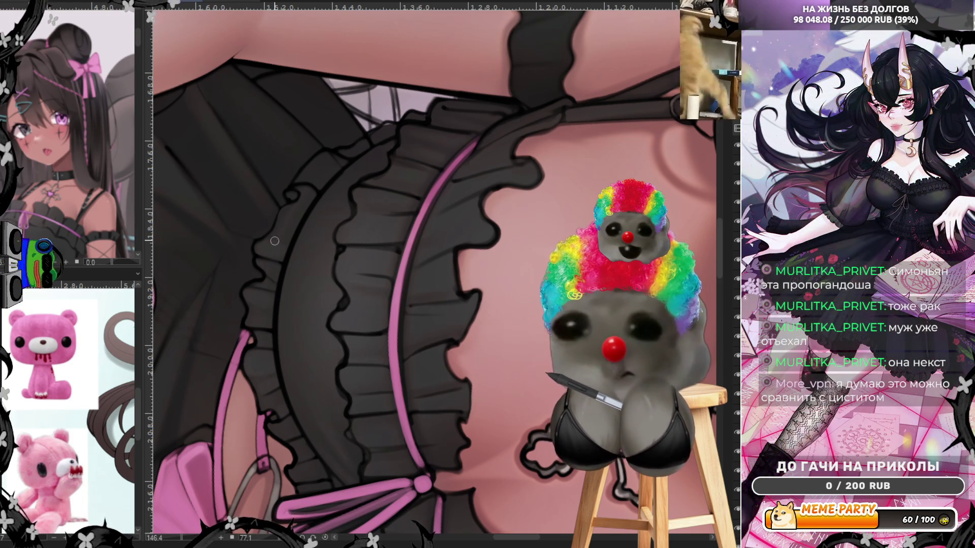
{"action": "left_click", "coordinate": [290, 192], "text": "alt"}
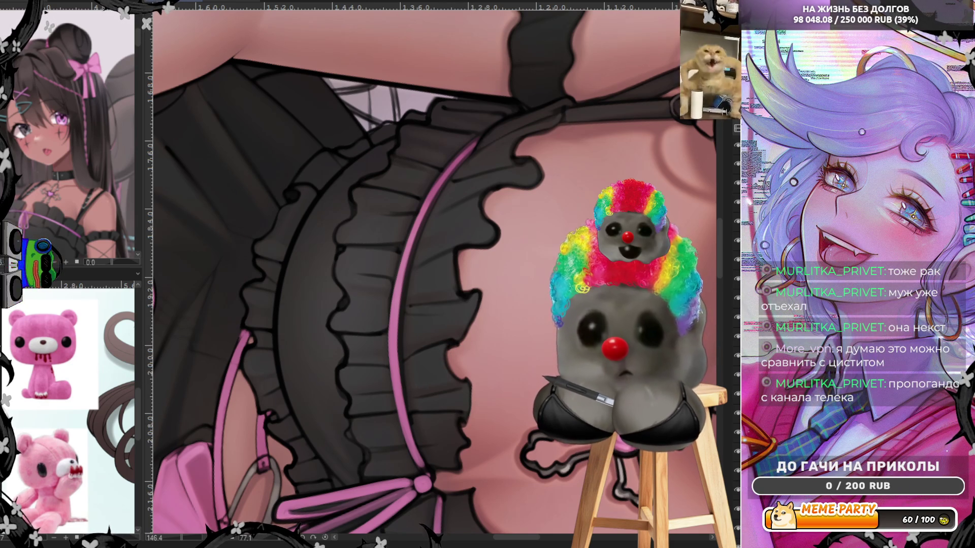
{"action": "scroll", "coordinate": [462, 413], "scroll_direction": "down", "scroll_amount": 3}
{"action": "scroll", "coordinate": [417, 230], "scroll_direction": "up", "scroll_amount": 1}
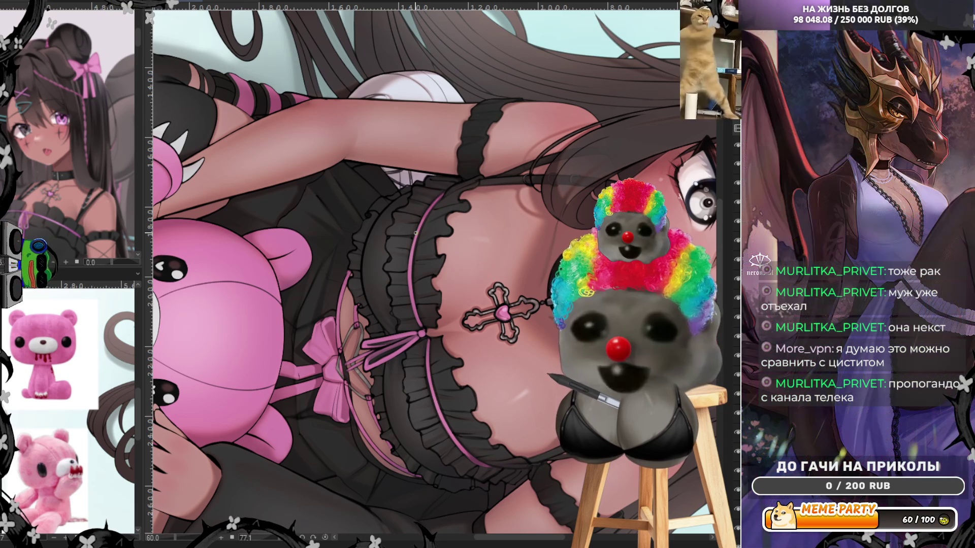
{"action": "scroll", "coordinate": [455, 388], "scroll_direction": "up", "scroll_amount": 1}
{"action": "scroll", "coordinate": [456, 388], "scroll_direction": "up", "scroll_amount": 2}
{"action": "scroll", "coordinate": [455, 388], "scroll_direction": "up", "scroll_amount": 2}
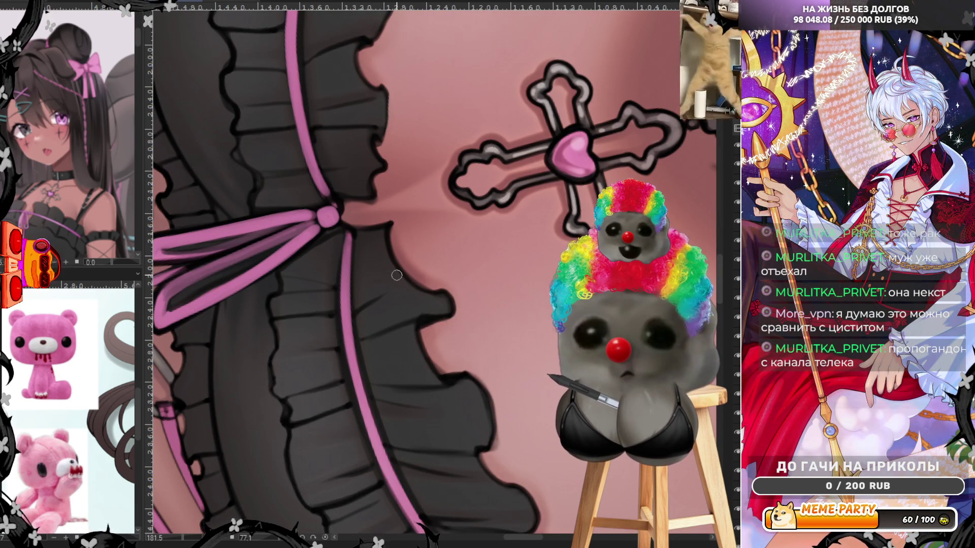
{"action": "scroll", "coordinate": [424, 272], "scroll_direction": "down", "scroll_amount": 2}
{"action": "scroll", "coordinate": [472, 235], "scroll_direction": "down", "scroll_amount": 2}
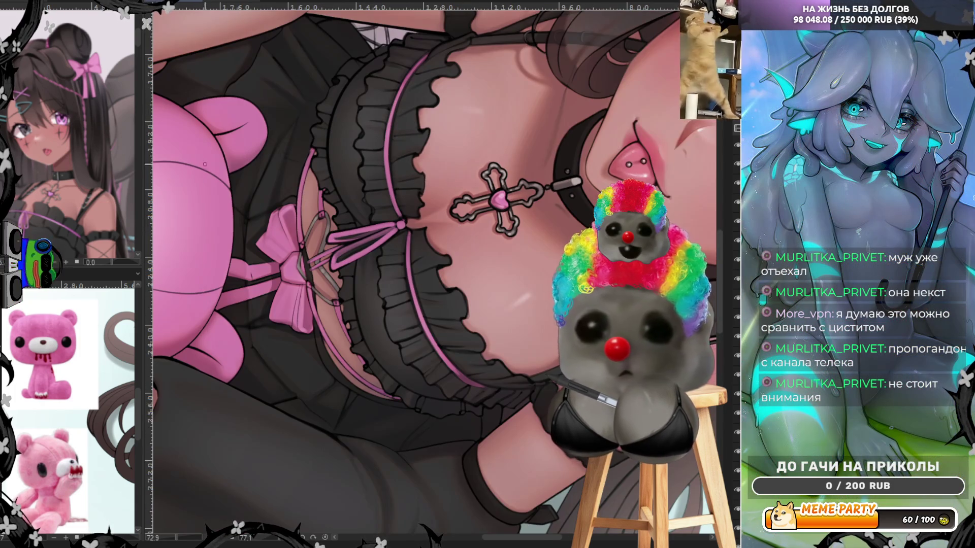
{"action": "scroll", "coordinate": [316, 228], "scroll_direction": "up", "scroll_amount": 2}
{"action": "scroll", "coordinate": [316, 228], "scroll_direction": "up", "scroll_amount": 2}
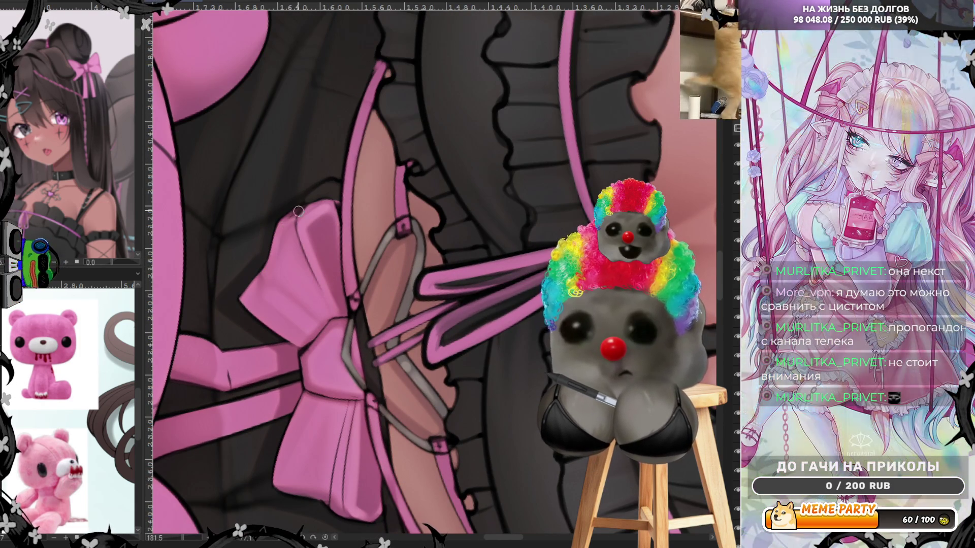
Step: Stroke a thin dark line along the pink bow with a smaller brush
{"action": "key", "text": "p"}
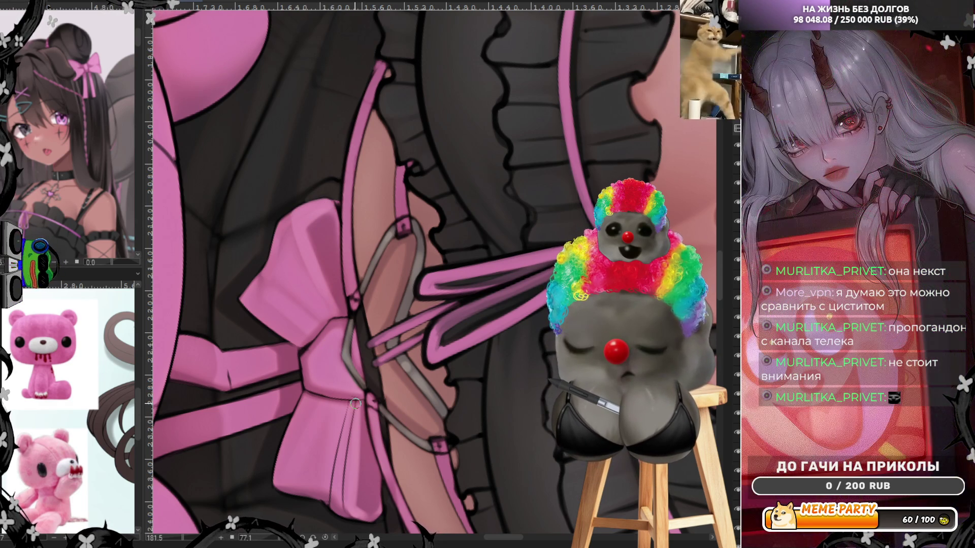
{"action": "left_click_drag", "start_coordinate": [355, 403], "coordinate": [344, 490]}
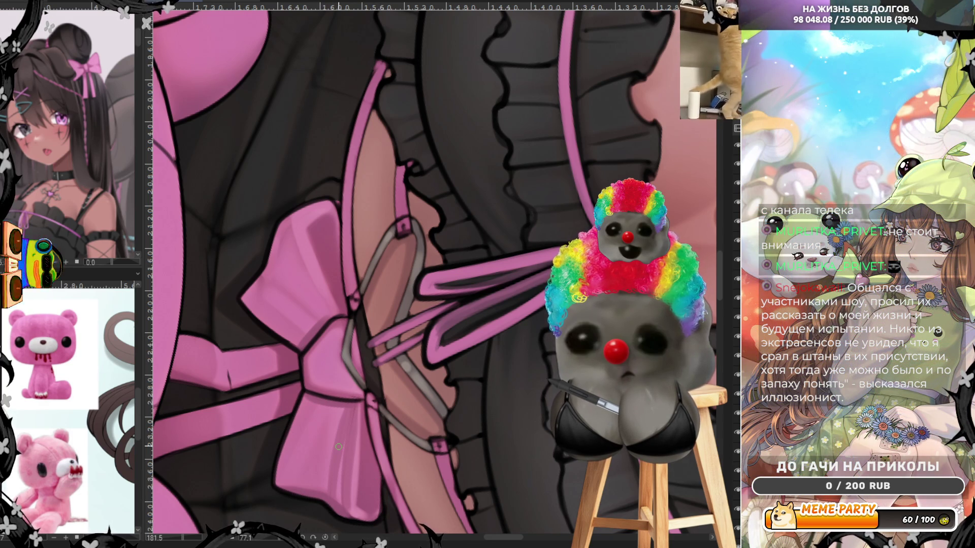
{"action": "scroll", "coordinate": [338, 447], "scroll_direction": "down", "scroll_amount": 2}
{"action": "scroll", "coordinate": [339, 447], "scroll_direction": "down", "scroll_amount": 1}
{"action": "scroll", "coordinate": [84, 366], "scroll_direction": "up", "scroll_amount": 3}
{"action": "scroll", "coordinate": [107, 337], "scroll_direction": "up", "scroll_amount": 1}
{"action": "scroll", "coordinate": [106, 333], "scroll_direction": "up", "scroll_amount": 1}
{"action": "scroll", "coordinate": [104, 329], "scroll_direction": "up", "scroll_amount": 1}
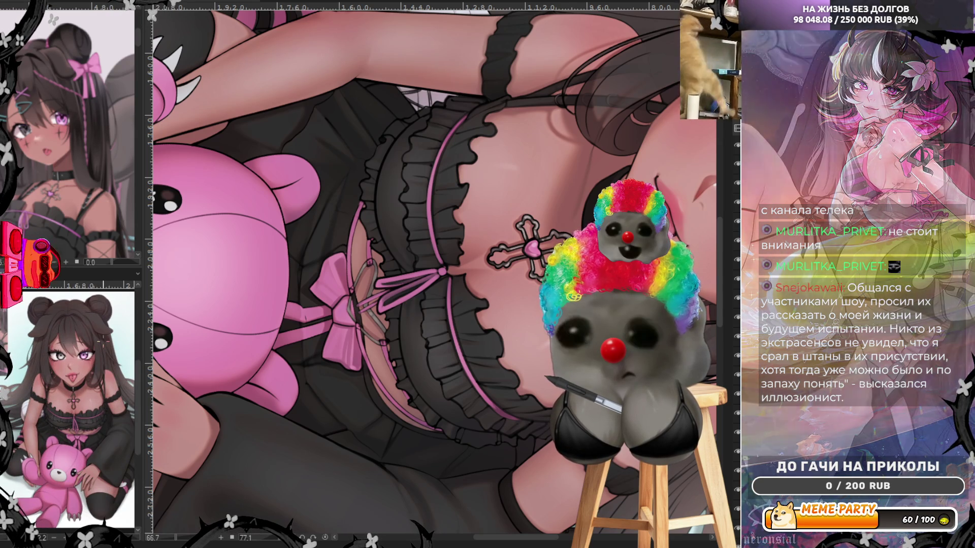
{"action": "scroll", "coordinate": [431, 271], "scroll_direction": "down", "scroll_amount": 2}
{"action": "scroll", "coordinate": [431, 271], "scroll_direction": "down", "scroll_amount": 2}
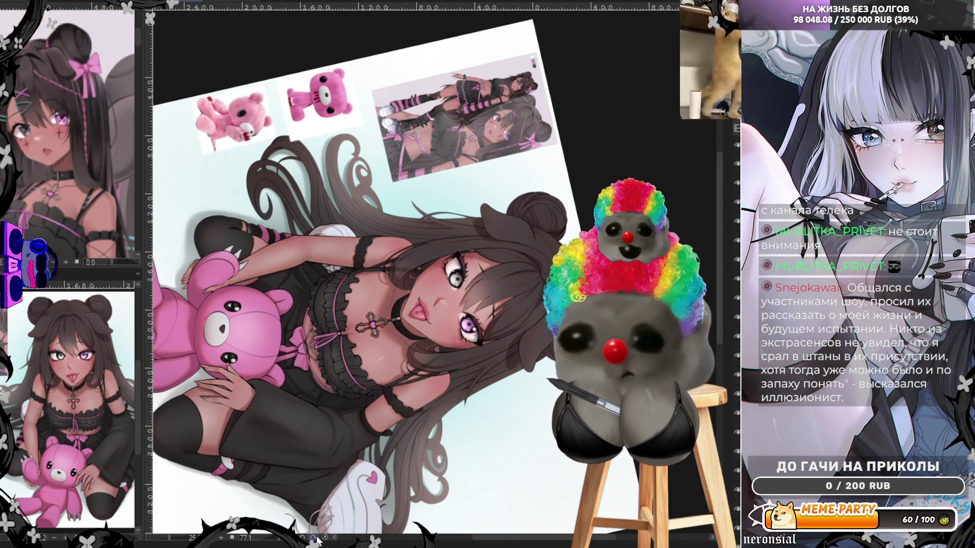
Step: Reset the canvas upright and fit it to view before closing in on the face
{"action": "key", "text": "ctrl+0"}
{"action": "scroll", "coordinate": [431, 271], "scroll_direction": "down", "scroll_amount": 1}
{"action": "scroll", "coordinate": [431, 271], "scroll_direction": "down", "scroll_amount": 1}
{"action": "scroll", "coordinate": [431, 271], "scroll_direction": "down", "scroll_amount": 1}
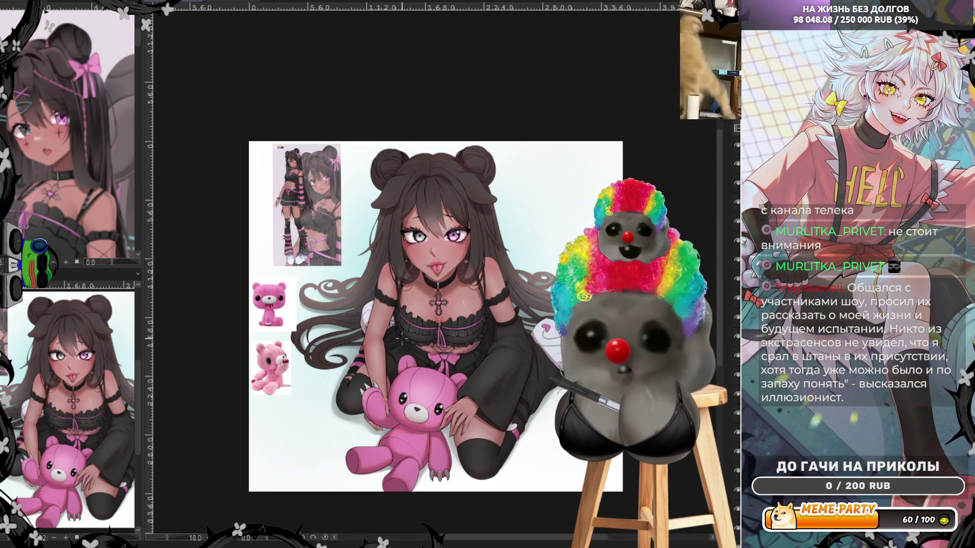
{"action": "scroll", "coordinate": [432, 247], "scroll_direction": "up", "scroll_amount": 1}
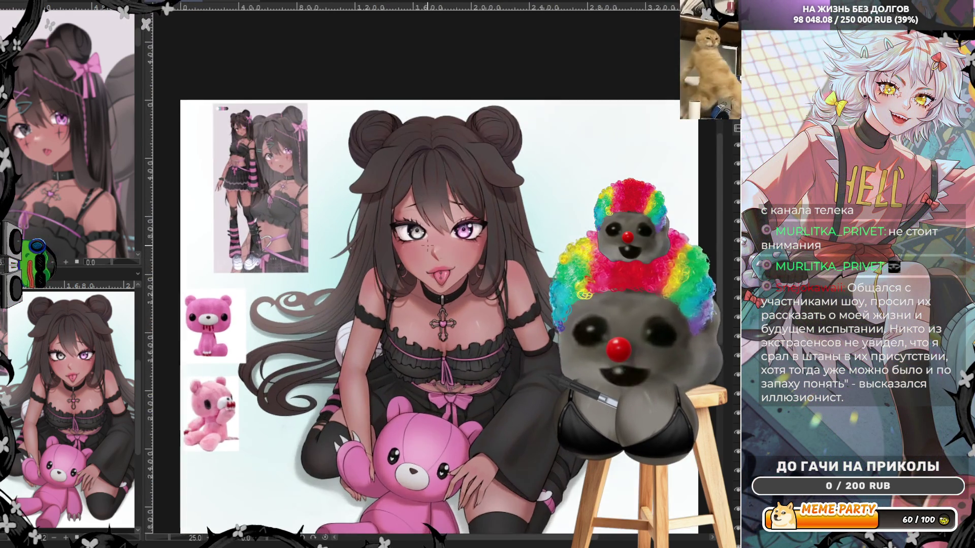
{"action": "scroll", "coordinate": [432, 248], "scroll_direction": "up", "scroll_amount": 2}
{"action": "scroll", "coordinate": [432, 248], "scroll_direction": "up", "scroll_amount": 2}
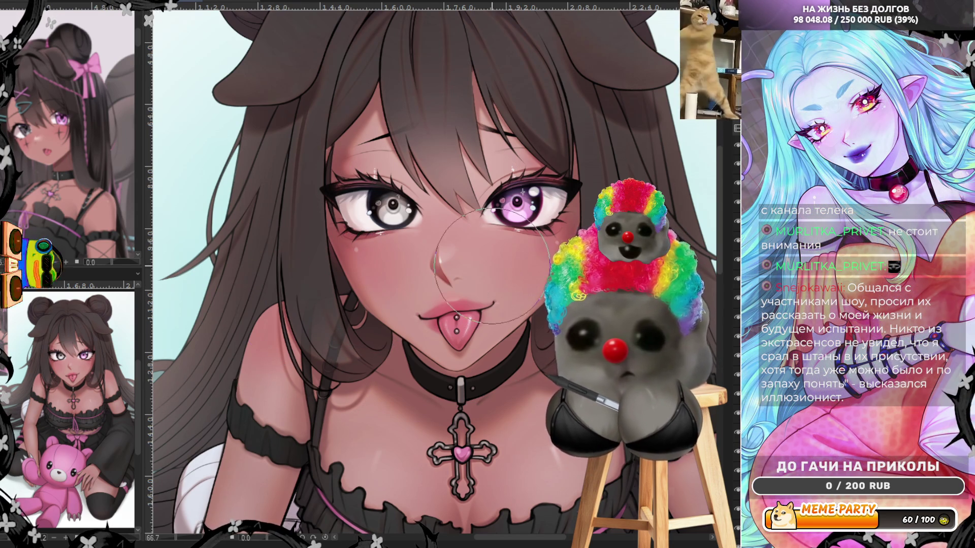
{"action": "scroll", "coordinate": [368, 284], "scroll_direction": "down", "scroll_amount": 3}
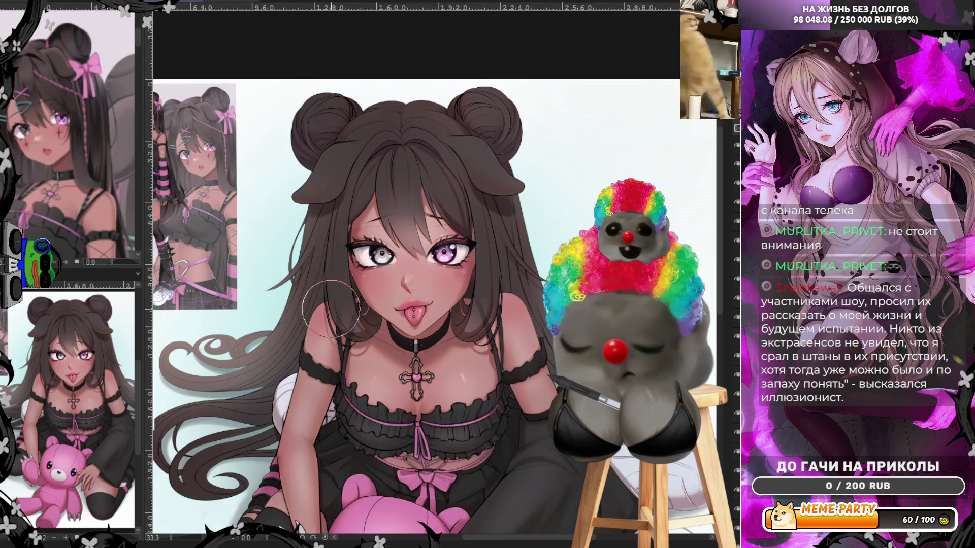
{"action": "scroll", "coordinate": [316, 314], "scroll_direction": "up", "scroll_amount": 2}
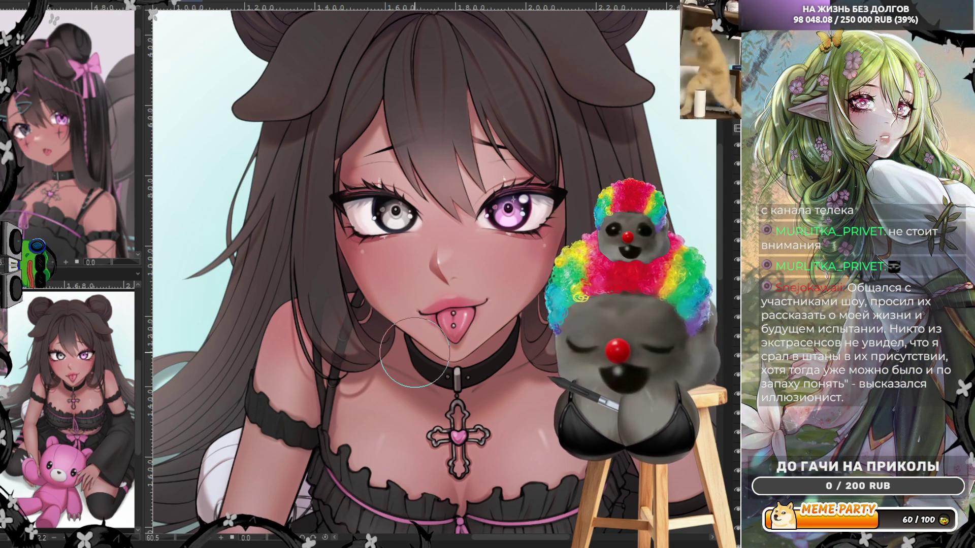
{"action": "scroll", "coordinate": [488, 347], "scroll_direction": "up", "scroll_amount": 2}
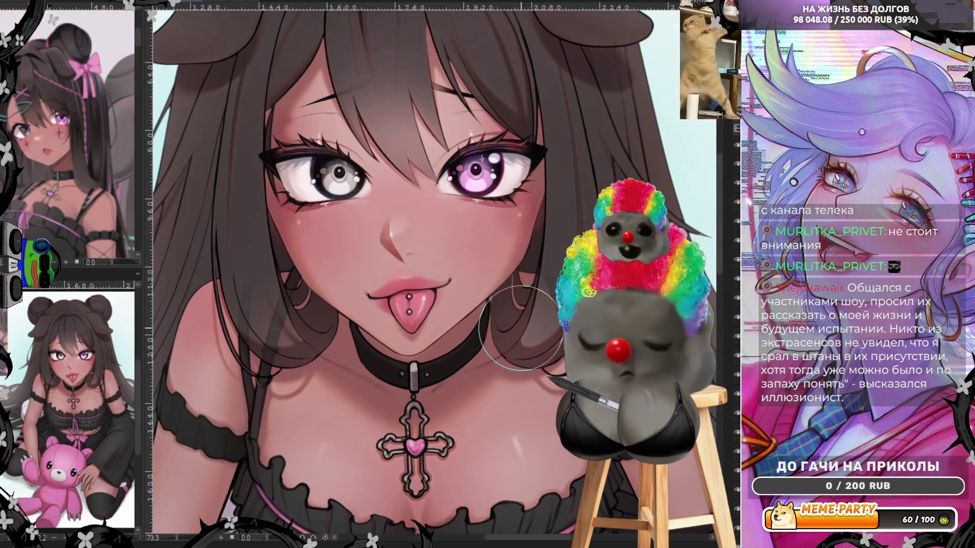
{"action": "scroll", "coordinate": [533, 315], "scroll_direction": "up", "scroll_amount": 1}
{"action": "scroll", "coordinate": [518, 305], "scroll_direction": "up", "scroll_amount": 1}
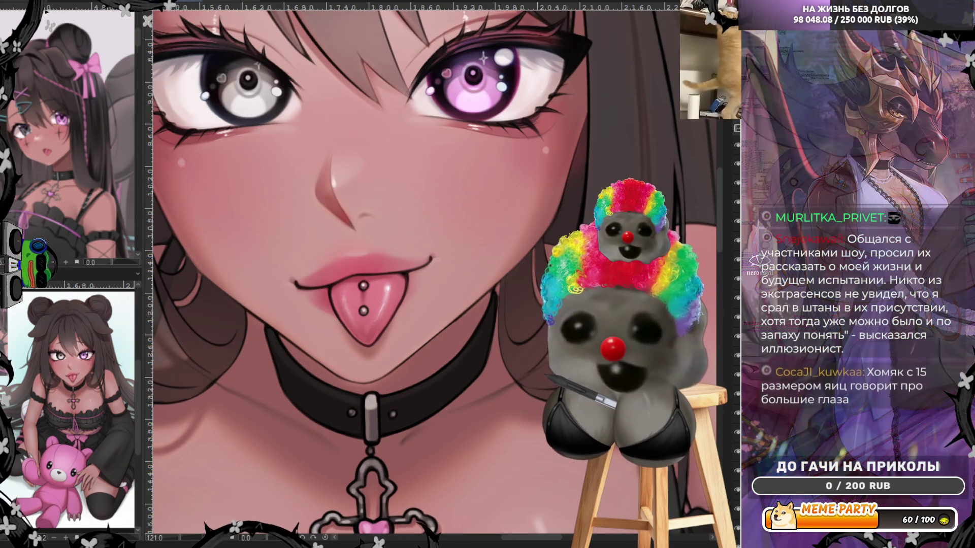
{"action": "scroll", "coordinate": [406, 380], "scroll_direction": "up", "scroll_amount": 1}
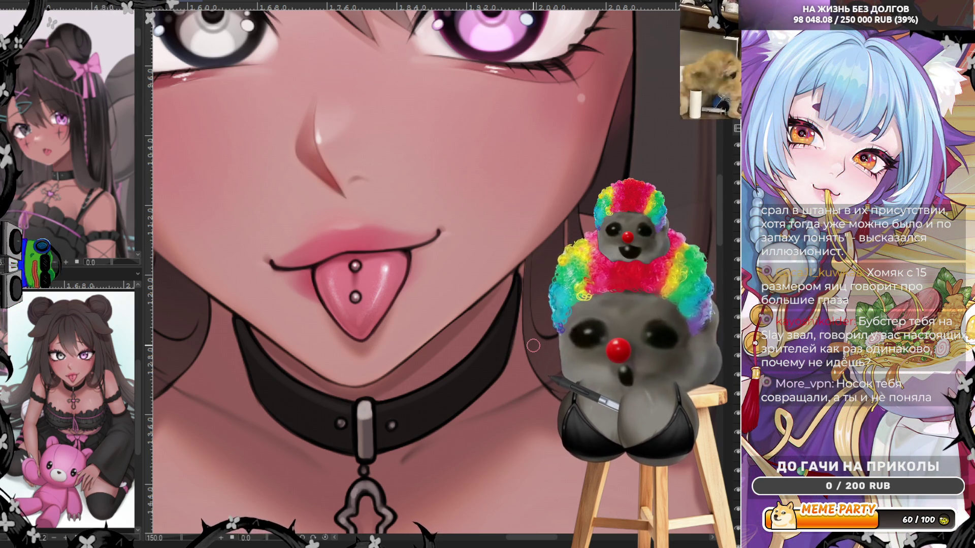
{"action": "scroll", "coordinate": [468, 312], "scroll_direction": "down", "scroll_amount": 3}
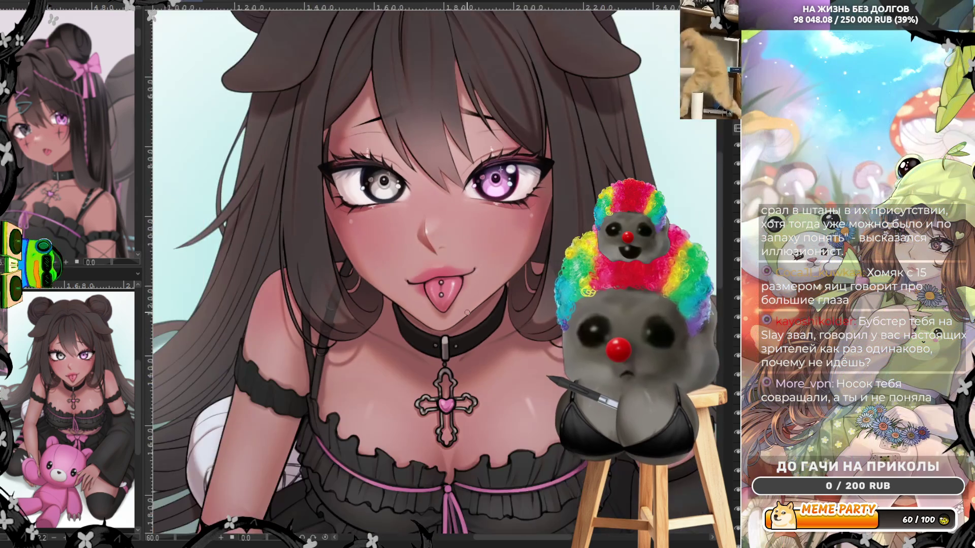
{"action": "scroll", "coordinate": [467, 313], "scroll_direction": "up", "scroll_amount": 1}
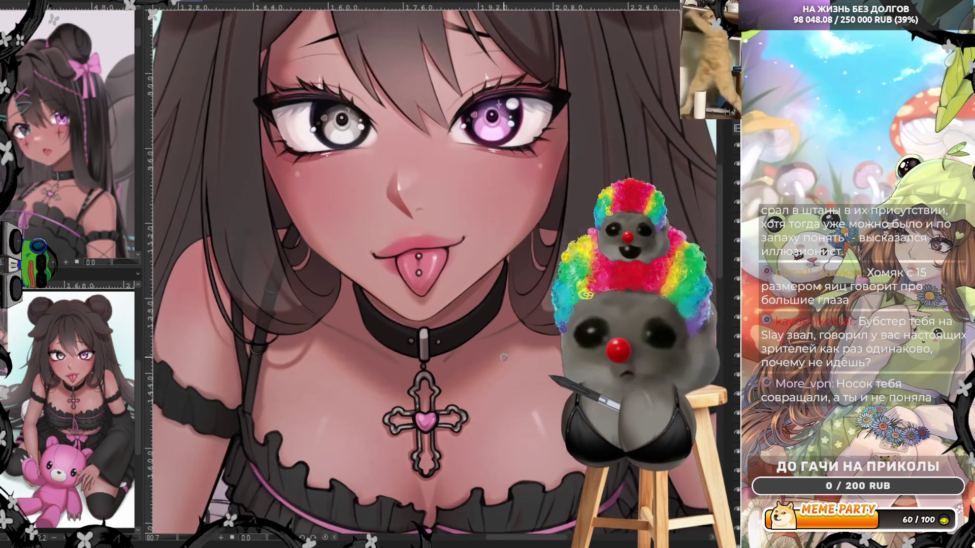
{"action": "scroll", "coordinate": [329, 350], "scroll_direction": "up", "scroll_amount": 2}
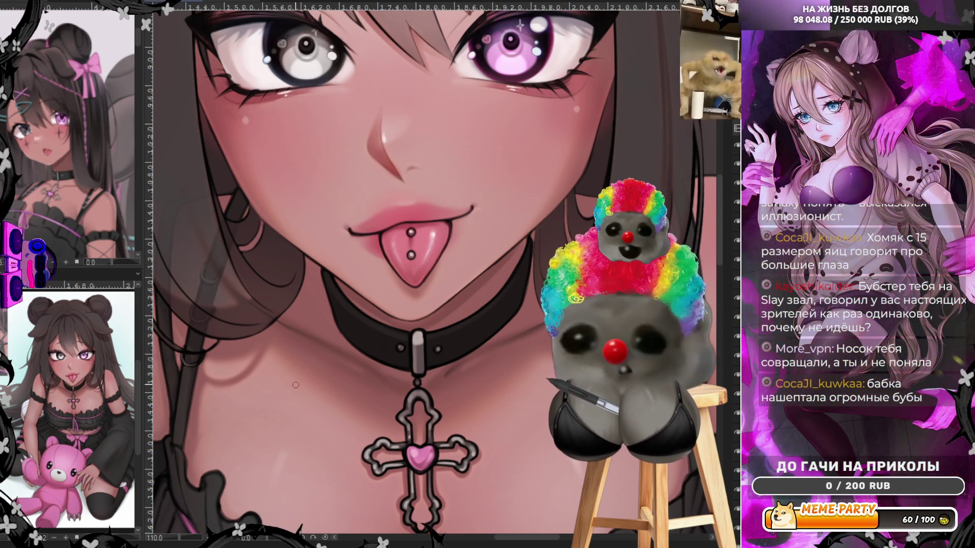
{"action": "scroll", "coordinate": [296, 385], "scroll_direction": "down", "scroll_amount": 4}
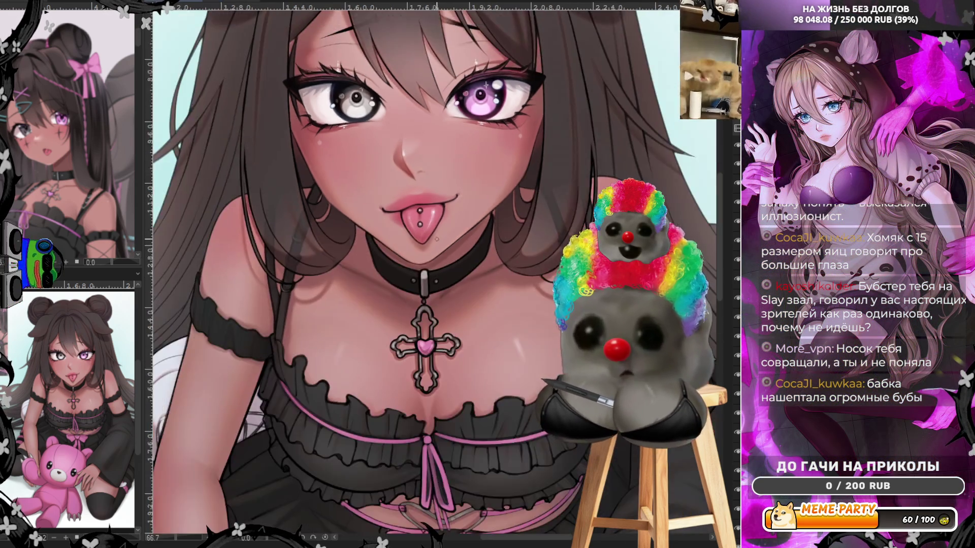
{"action": "scroll", "coordinate": [419, 330], "scroll_direction": "up", "scroll_amount": 5}
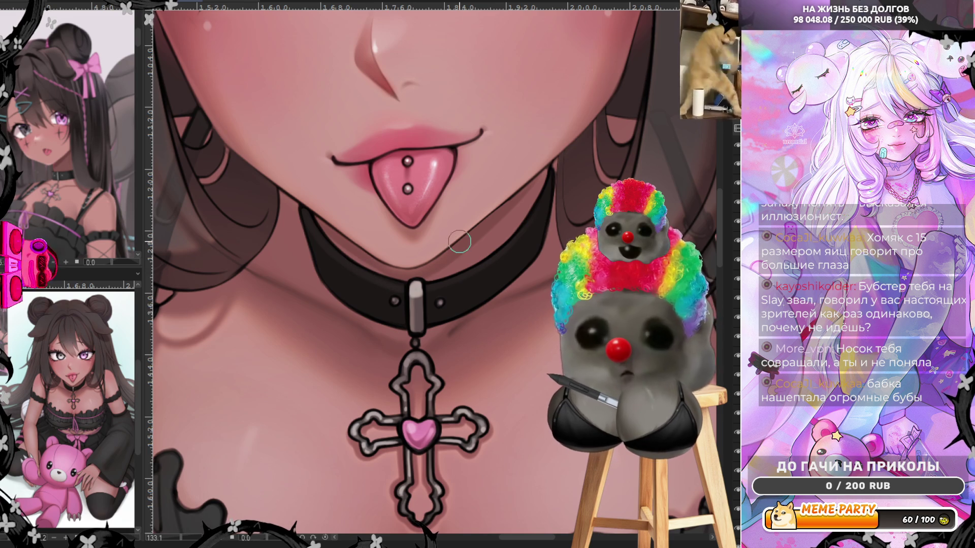
{"action": "scroll", "coordinate": [495, 221], "scroll_direction": "down", "scroll_amount": 2}
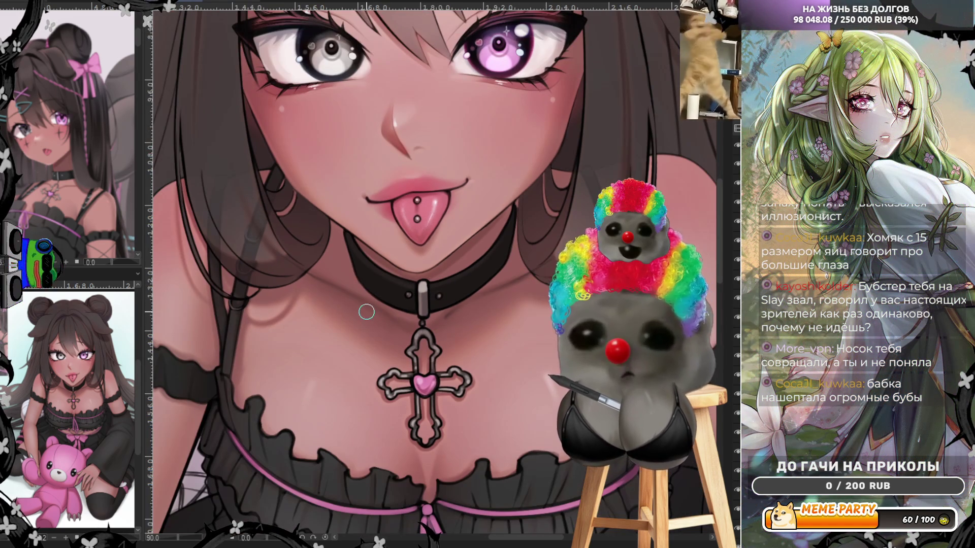
{"action": "scroll", "coordinate": [370, 229], "scroll_direction": "down", "scroll_amount": 2}
{"action": "scroll", "coordinate": [724, 215], "scroll_direction": "up", "scroll_amount": 5}
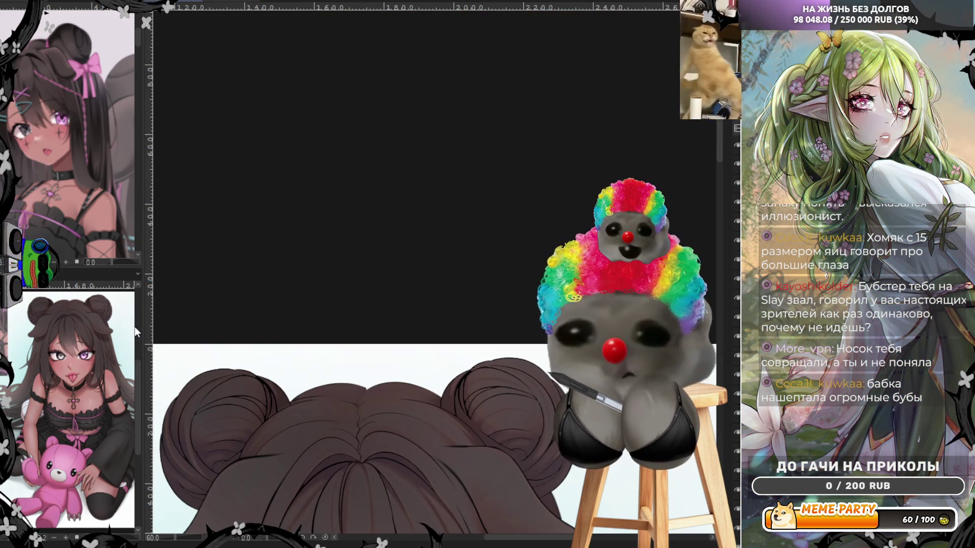
{"action": "scroll", "coordinate": [724, 216], "scroll_direction": "up", "scroll_amount": 3}
{"action": "scroll", "coordinate": [717, 244], "scroll_direction": "up", "scroll_amount": 5}
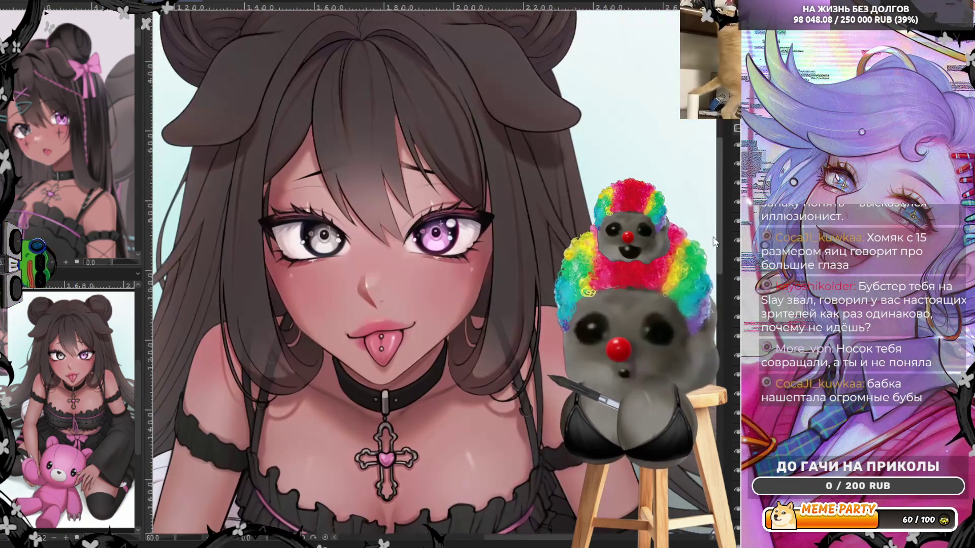
{"action": "scroll", "coordinate": [710, 261], "scroll_direction": "down", "scroll_amount": 2}
{"action": "scroll", "coordinate": [711, 262], "scroll_direction": "down", "scroll_amount": 2}
{"action": "scroll", "coordinate": [533, 343], "scroll_direction": "up", "scroll_amount": 2}
{"action": "scroll", "coordinate": [461, 446], "scroll_direction": "up", "scroll_amount": 3}
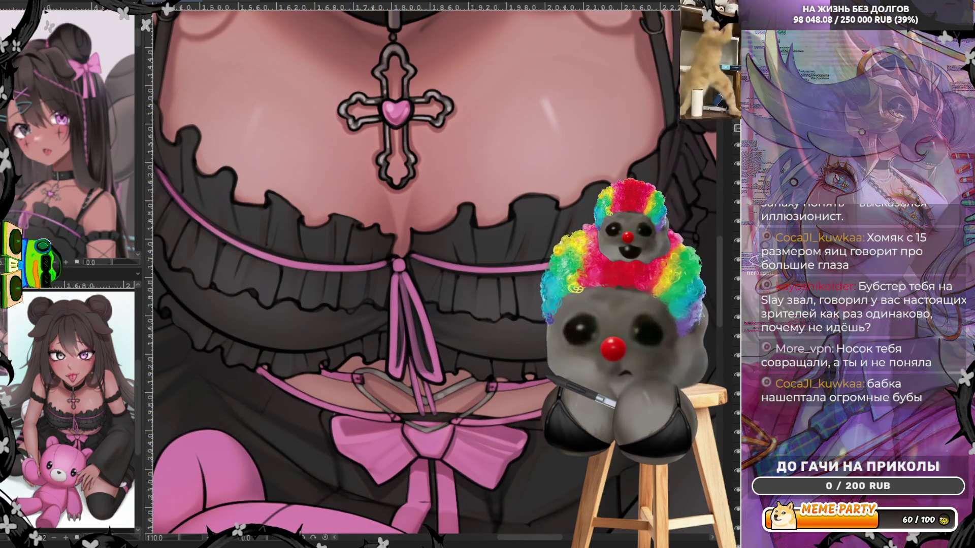
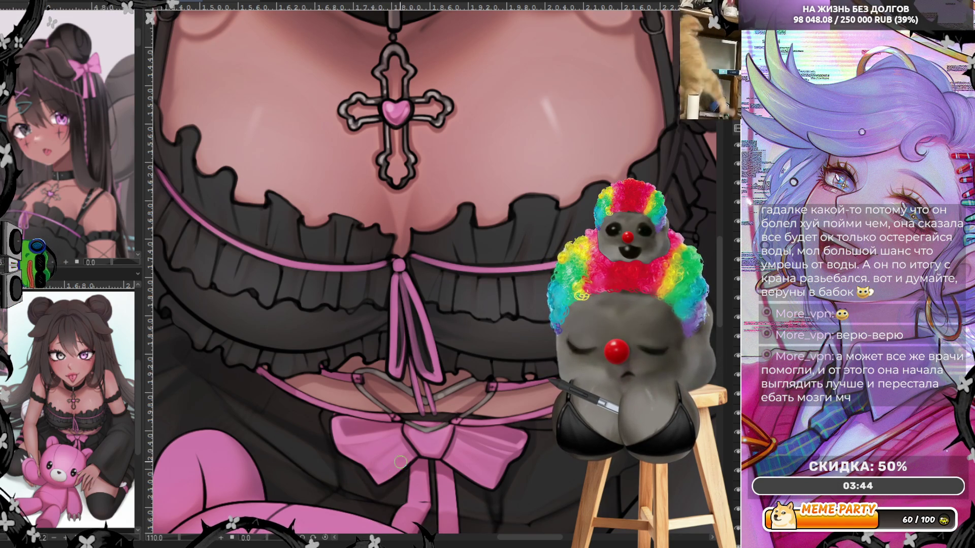
{"action": "scroll", "coordinate": [395, 474], "scroll_direction": "down", "scroll_amount": 5}
{"action": "scroll", "coordinate": [305, 381], "scroll_direction": "up", "scroll_amount": 3}
{"action": "scroll", "coordinate": [297, 374], "scroll_direction": "up", "scroll_amount": 2}
{"action": "scroll", "coordinate": [290, 362], "scroll_direction": "up", "scroll_amount": 1}
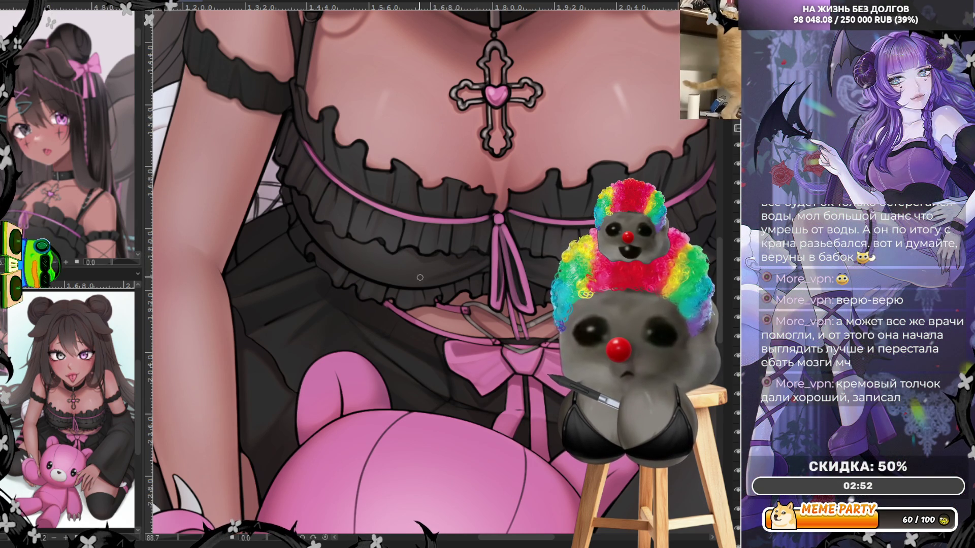
{"action": "scroll", "coordinate": [518, 257], "scroll_direction": "down", "scroll_amount": 3}
{"action": "scroll", "coordinate": [518, 257], "scroll_direction": "down", "scroll_amount": 1}
{"action": "scroll", "coordinate": [492, 298], "scroll_direction": "up", "scroll_amount": 3}
{"action": "scroll", "coordinate": [493, 298], "scroll_direction": "up", "scroll_amount": 2}
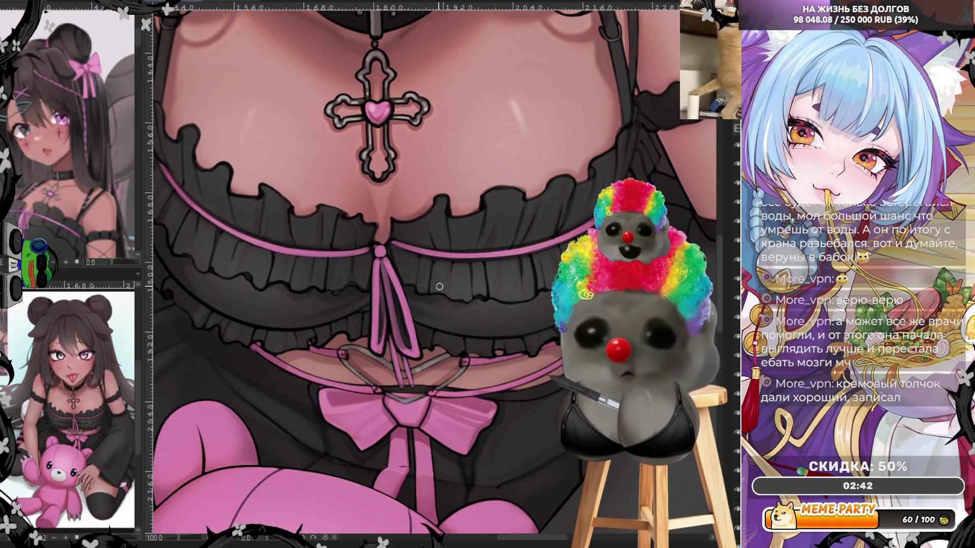
{"action": "scroll", "coordinate": [439, 287], "scroll_direction": "down", "scroll_amount": 2}
{"action": "scroll", "coordinate": [439, 287], "scroll_direction": "down", "scroll_amount": 1}
{"action": "scroll", "coordinate": [438, 283], "scroll_direction": "down", "scroll_amount": 1}
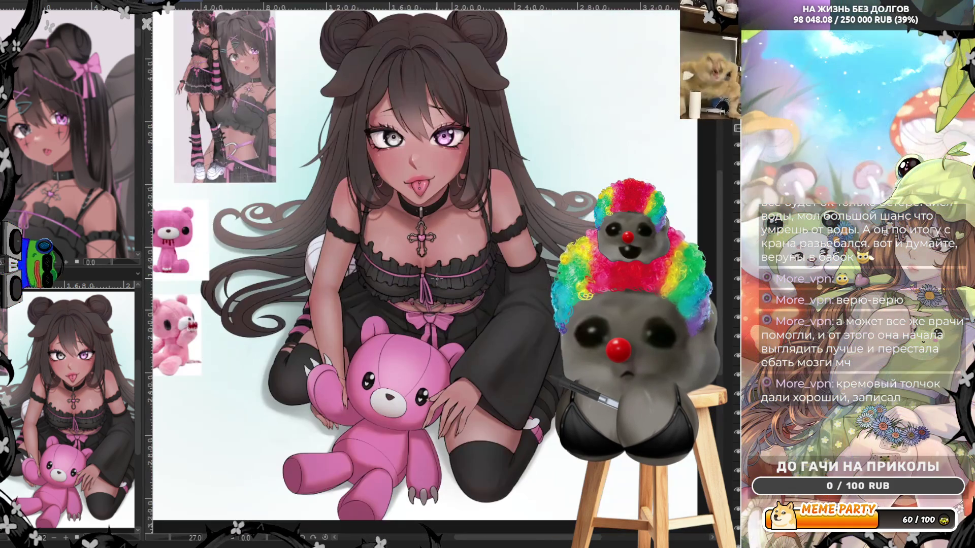
{"action": "scroll", "coordinate": [437, 280], "scroll_direction": "up", "scroll_amount": 1}
{"action": "scroll", "coordinate": [456, 338], "scroll_direction": "down", "scroll_amount": 1}
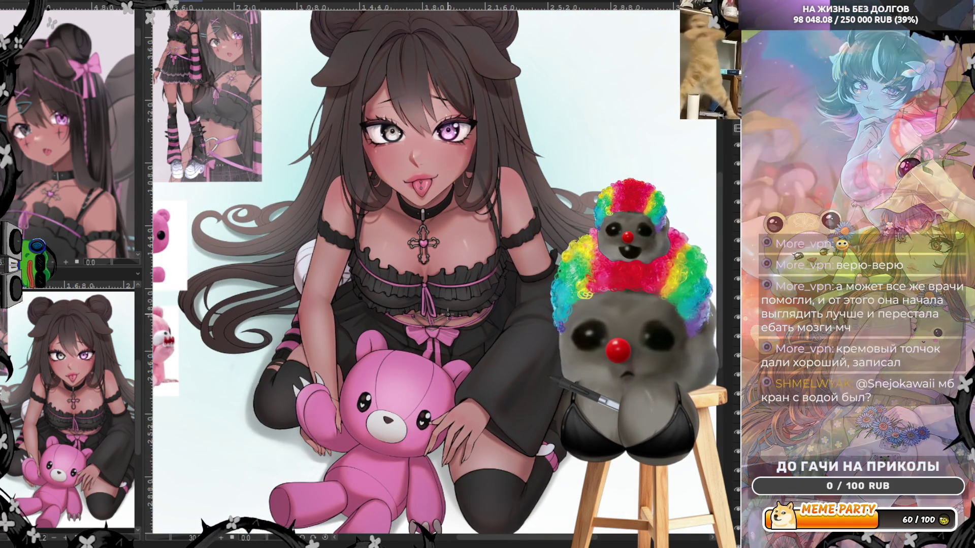
{"action": "scroll", "coordinate": [457, 338], "scroll_direction": "up", "scroll_amount": 2}
{"action": "scroll", "coordinate": [412, 282], "scroll_direction": "up", "scroll_amount": 1}
{"action": "scroll", "coordinate": [364, 227], "scroll_direction": "up", "scroll_amount": 2}
{"action": "scroll", "coordinate": [362, 226], "scroll_direction": "up", "scroll_amount": 1}
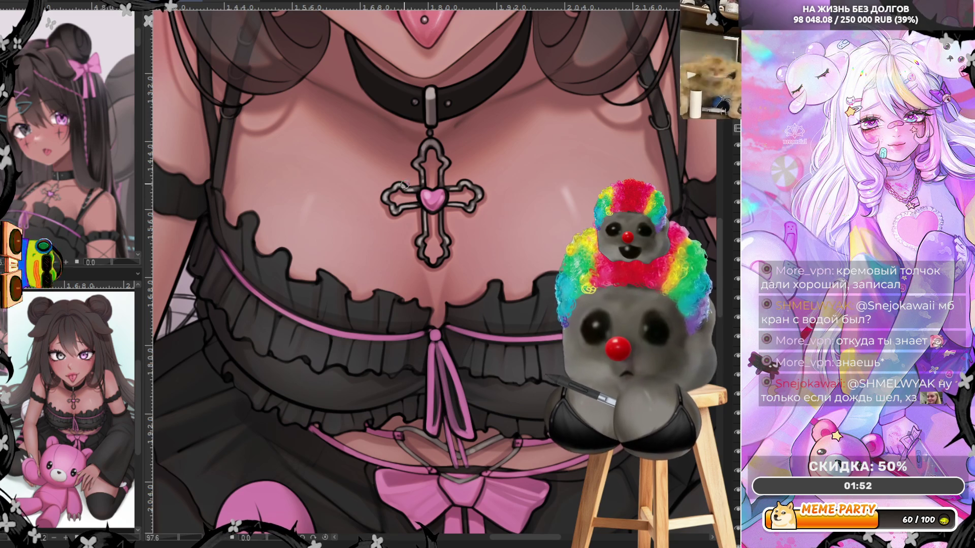
{"action": "scroll", "coordinate": [409, 186], "scroll_direction": "down", "scroll_amount": 3}
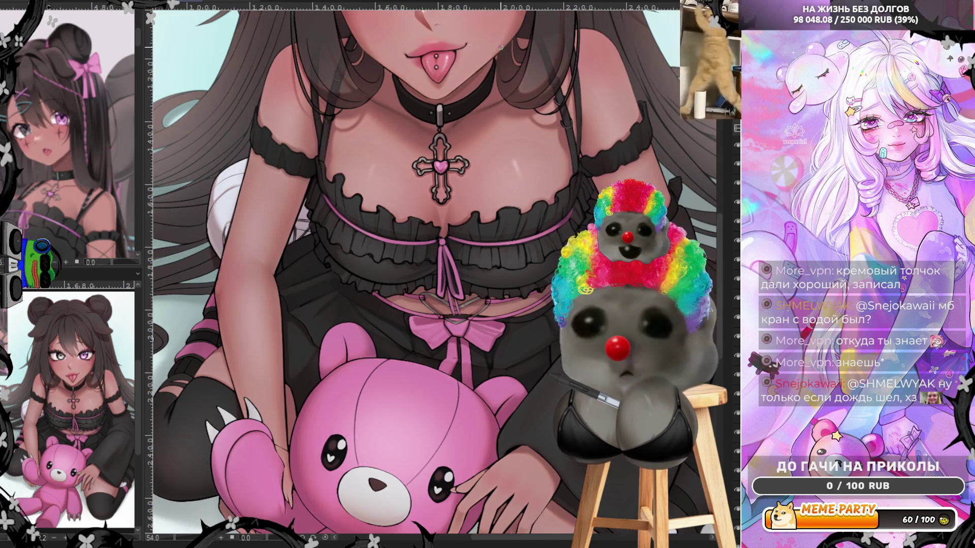
{"action": "scroll", "coordinate": [463, 297], "scroll_direction": "up", "scroll_amount": 3}
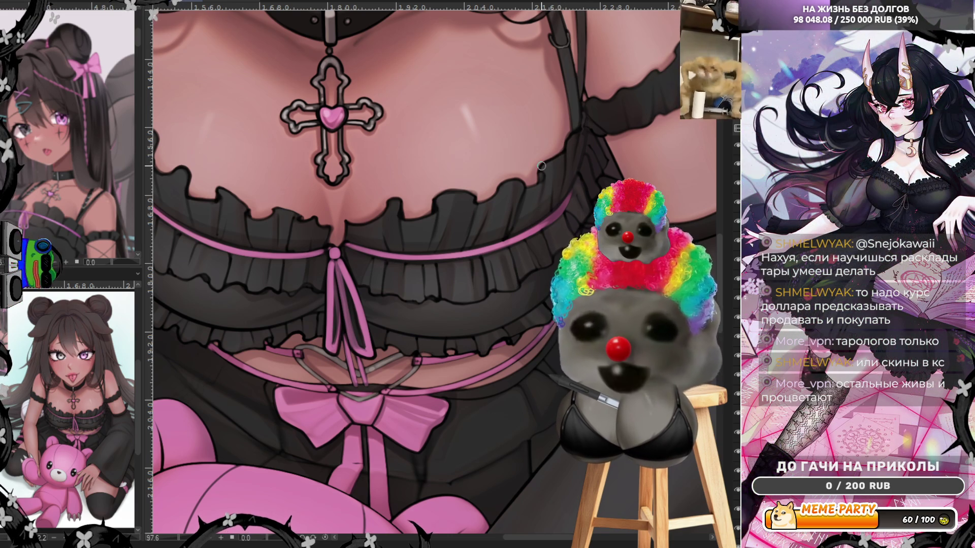
{"action": "scroll", "coordinate": [541, 165], "scroll_direction": "down", "scroll_amount": 3}
{"action": "scroll", "coordinate": [235, 124], "scroll_direction": "up", "scroll_amount": 3}
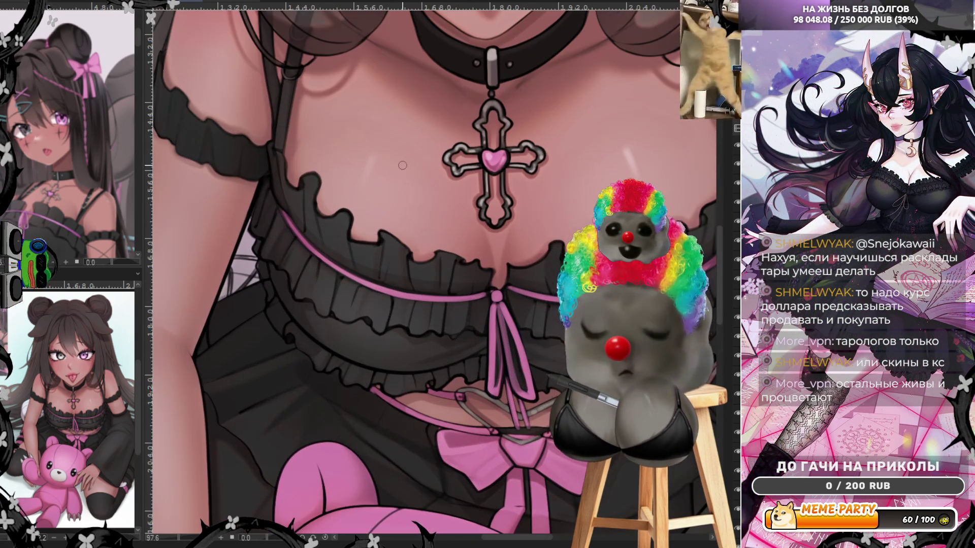